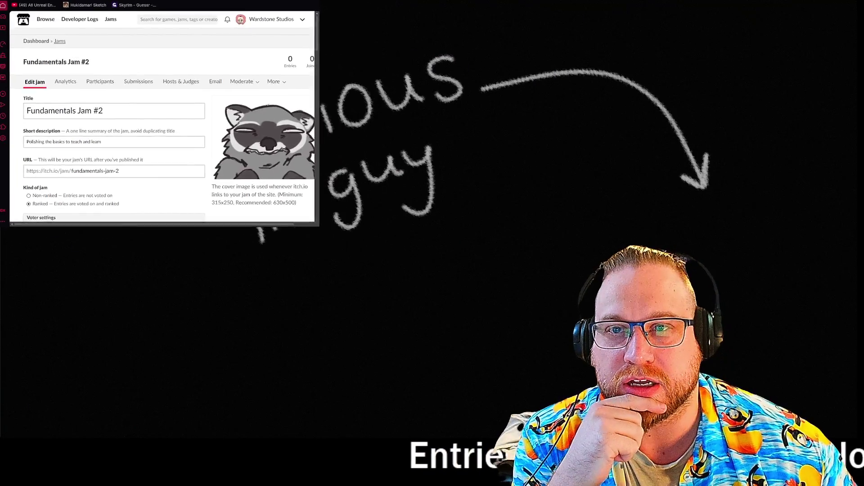
- Enlarge the browser, scroll through the jam settings, and view Fundamentals Jam #2's public page
{"action": "mouse_move", "coordinate": [333, 222]}
{"action": "left_mouse_down"}
{"action": "mouse_move", "coordinate": [518, 434]}
{"action": "mouse_move", "coordinate": [504, 424]}
{"action": "left_mouse_up"}
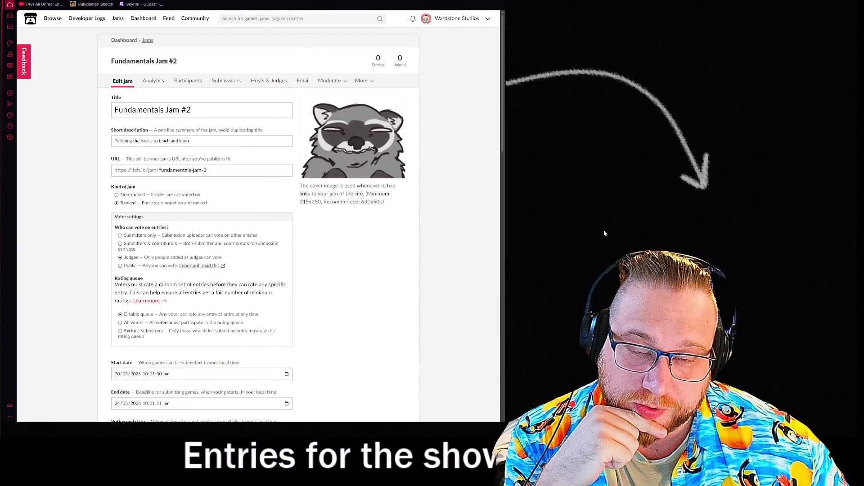
{"action": "scroll", "coordinate": [258, 225], "scroll_direction": "down", "scroll_amount": 5}
{"action": "scroll", "coordinate": [151, 378], "scroll_direction": "down", "scroll_amount": 10}
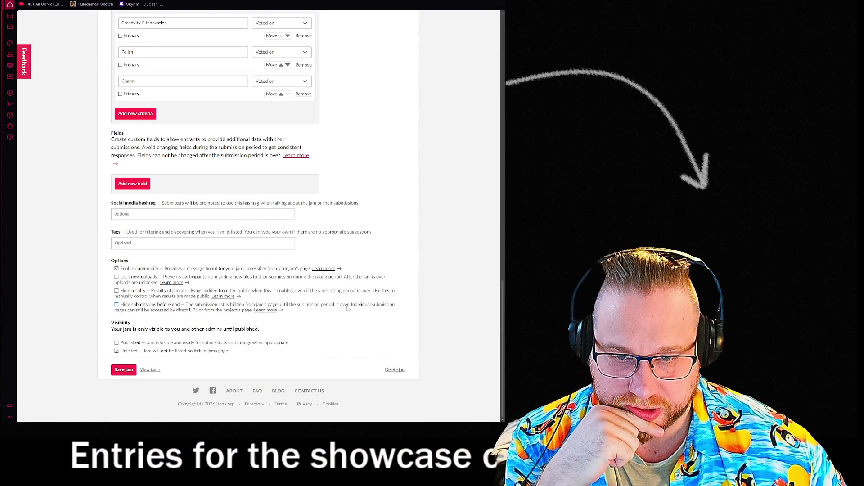
{"action": "left_click", "coordinate": [150, 370]}
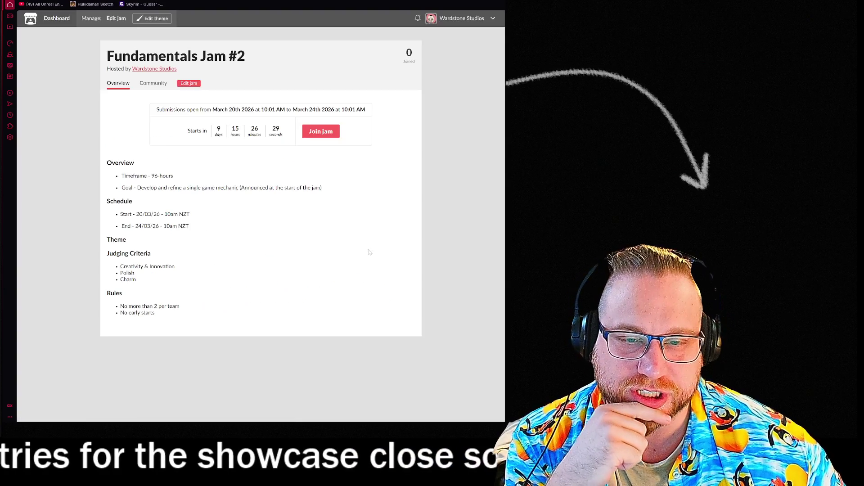
- Upload the 'shakes' raccoon picture as Fundamentals Jam #2's cover image and save the jam
{"action": "left_click", "coordinate": [188, 83]}
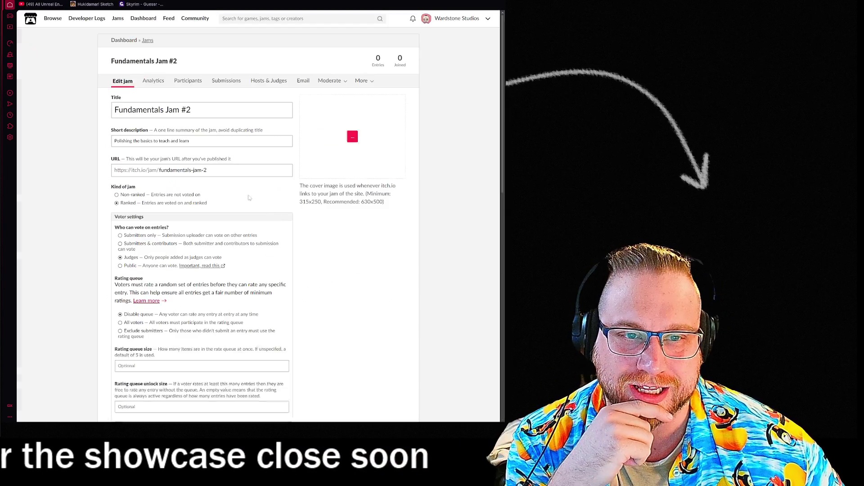
{"action": "left_click", "coordinate": [356, 137]}
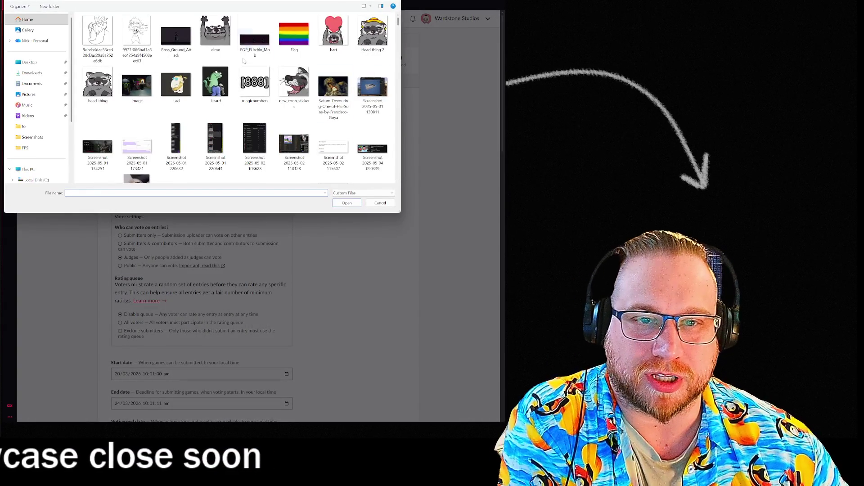
{"action": "left_click_drag", "start_coordinate": [398, 23], "coordinate": [399, 109]}
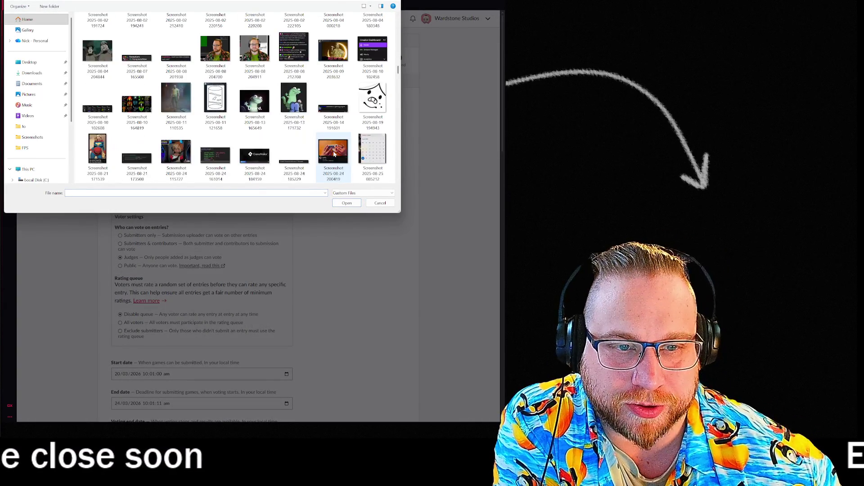
{"action": "scroll", "coordinate": [277, 148], "scroll_direction": "down", "scroll_amount": 10}
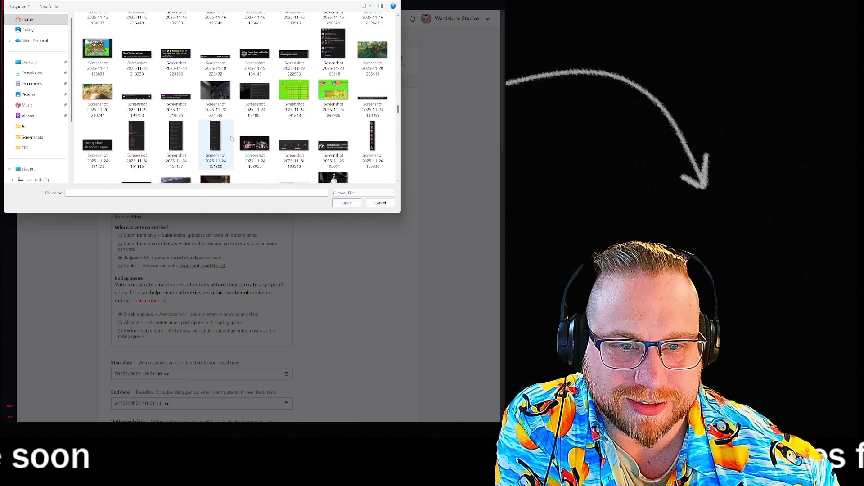
{"action": "left_click", "coordinate": [347, 203]}
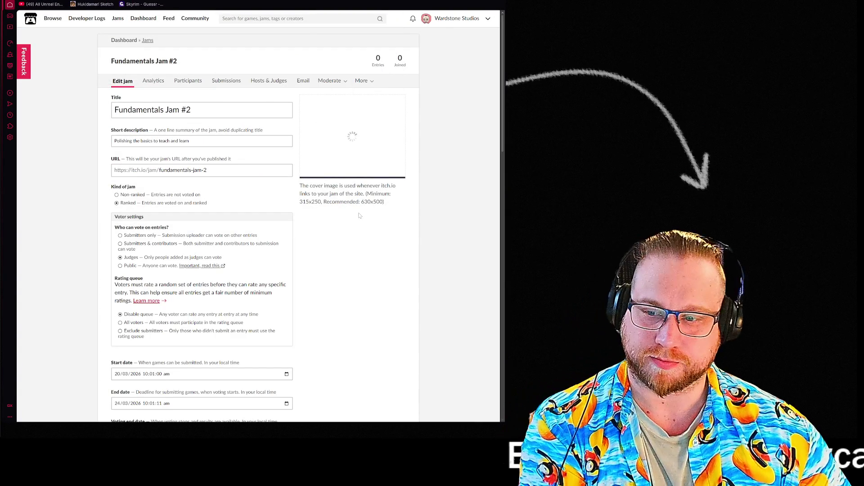
{"action": "scroll", "coordinate": [359, 216], "scroll_direction": "down", "scroll_amount": 15}
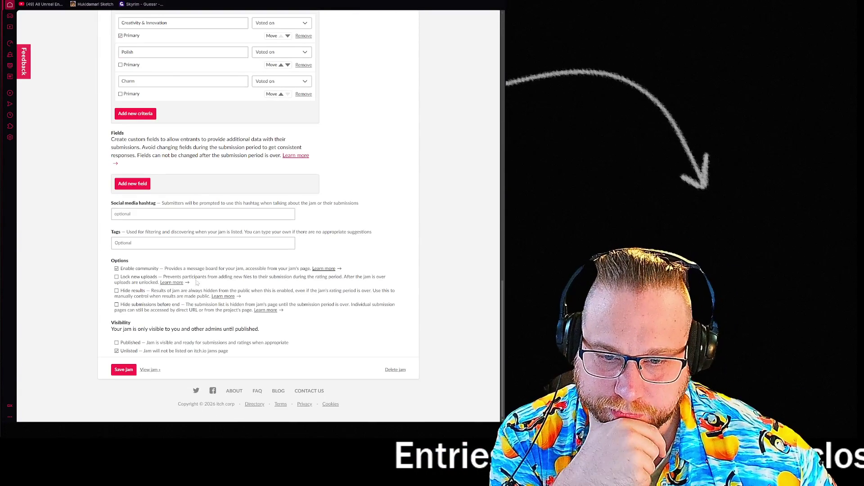
{"action": "left_click", "coordinate": [124, 370]}
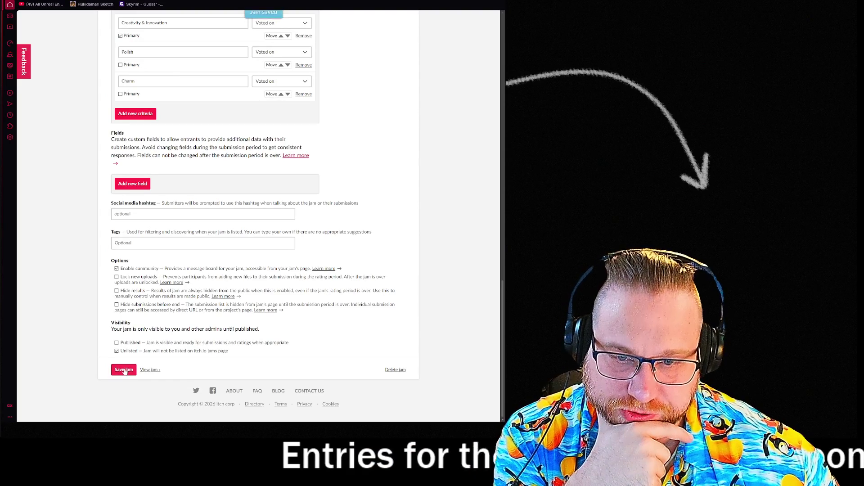
- Open the jam page's theme editor and set Background color to dark grey #4b4949
{"action": "left_click", "coordinate": [149, 370]}
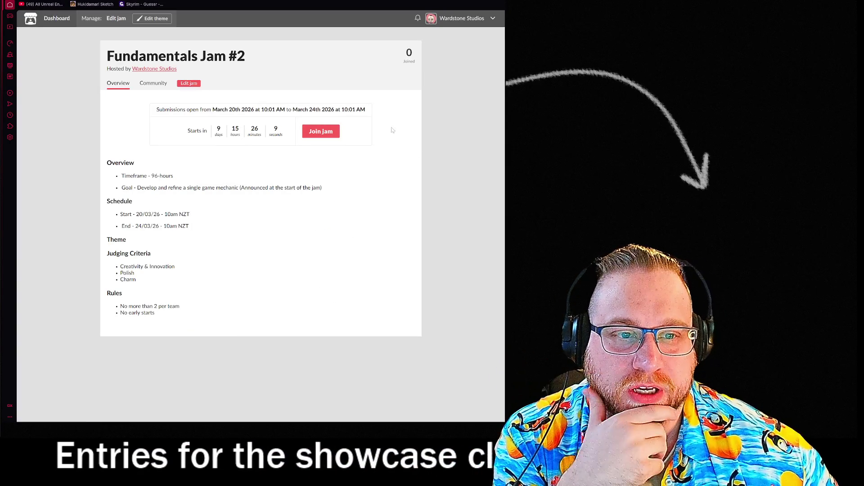
{"action": "left_click", "coordinate": [148, 18]}
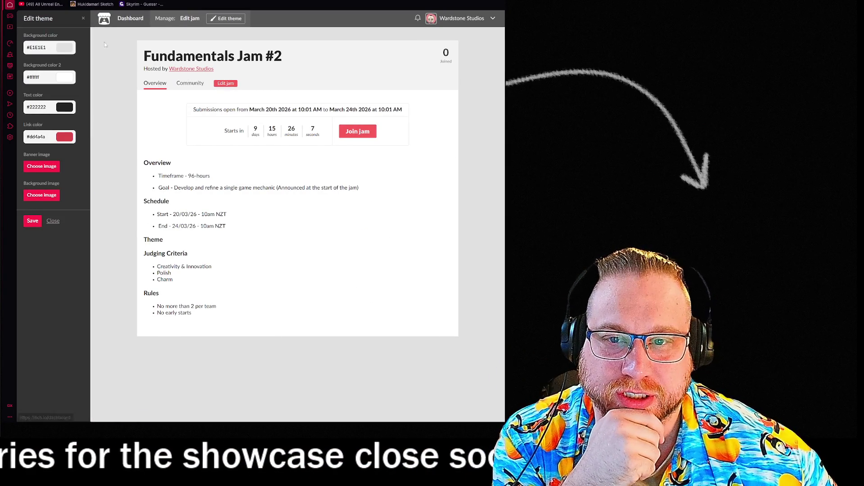
{"action": "left_click", "coordinate": [72, 52]}
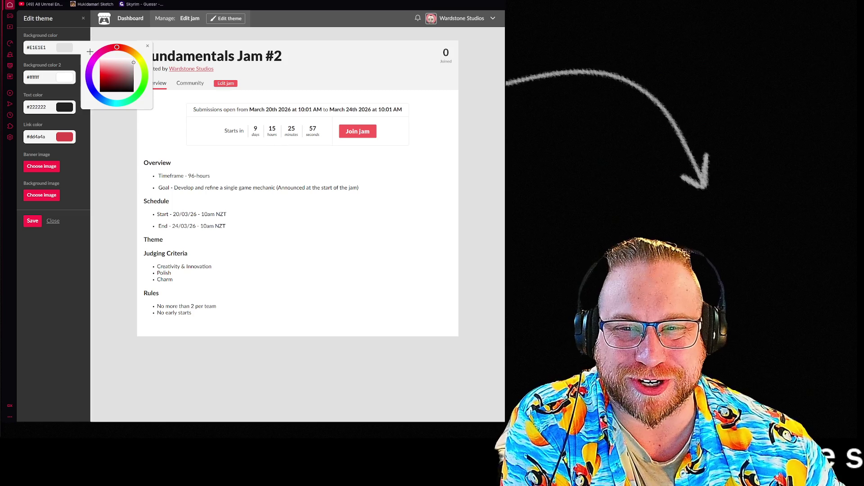
{"action": "left_click_drag", "start_coordinate": [133, 61], "coordinate": [133, 82]}
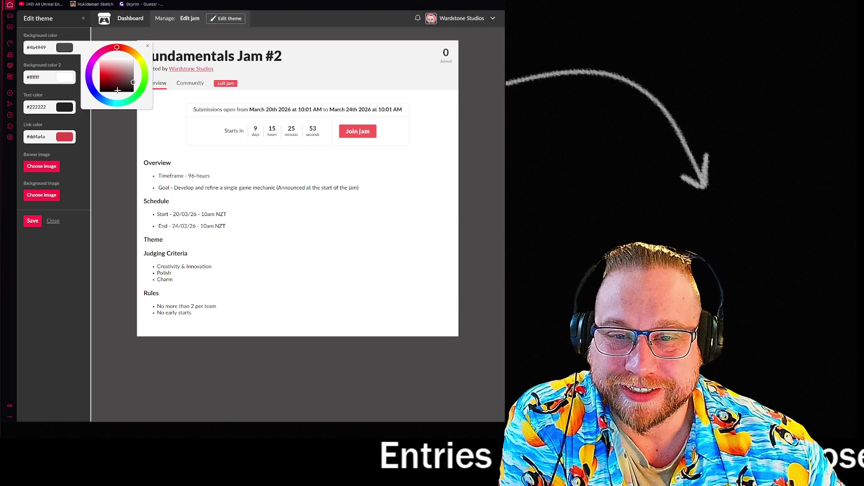
- Try a light mint green for Background color 2, then close the colour picker
{"action": "left_click", "coordinate": [64, 77]}
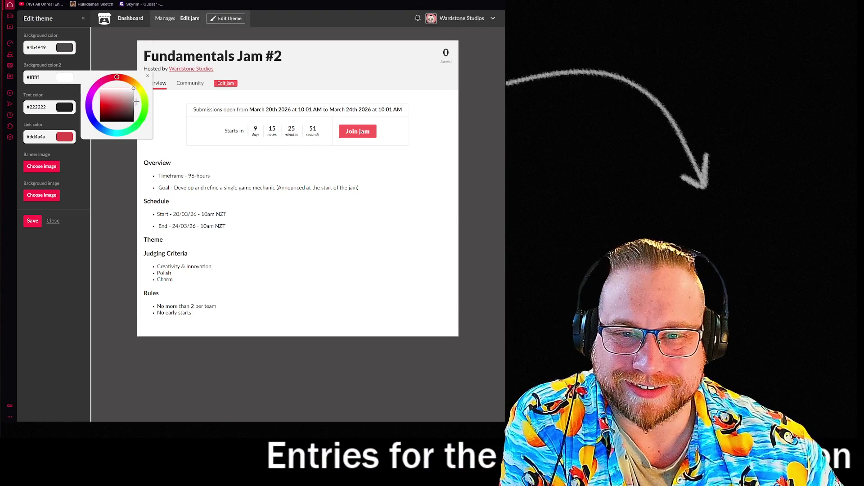
{"action": "left_click", "coordinate": [126, 131]}
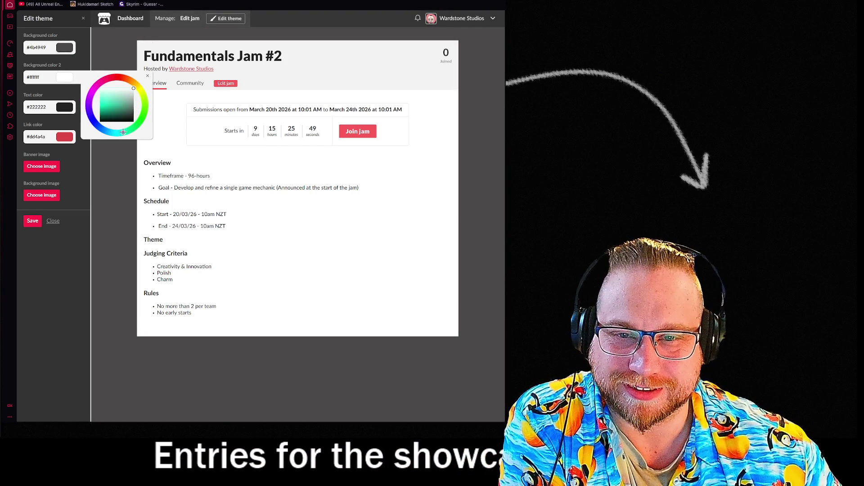
{"action": "mouse_move", "coordinate": [126, 93]}
{"action": "left_mouse_down"}
{"action": "mouse_move", "coordinate": [101, 90]}
{"action": "mouse_move", "coordinate": [119, 86]}
{"action": "left_mouse_up"}
{"action": "left_click", "coordinate": [60, 217]}
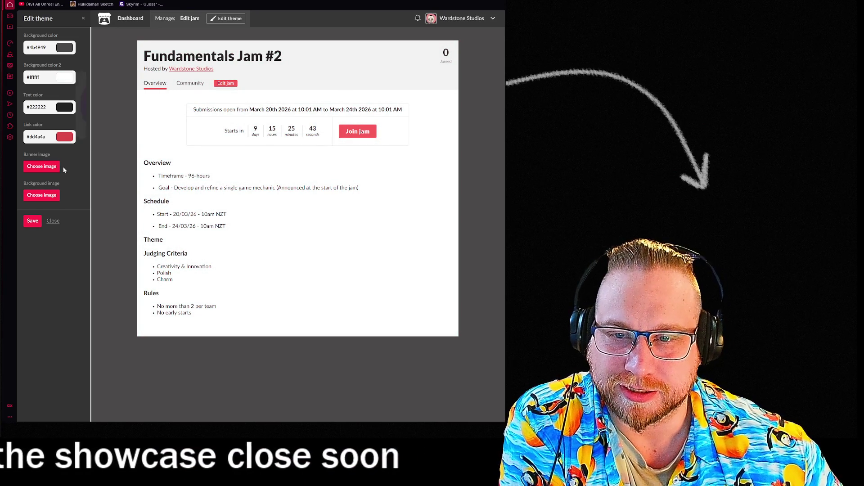
- Choose an image for the Banner image and browse the Screenshots folder in the Open dialog
{"action": "left_click", "coordinate": [41, 167]}
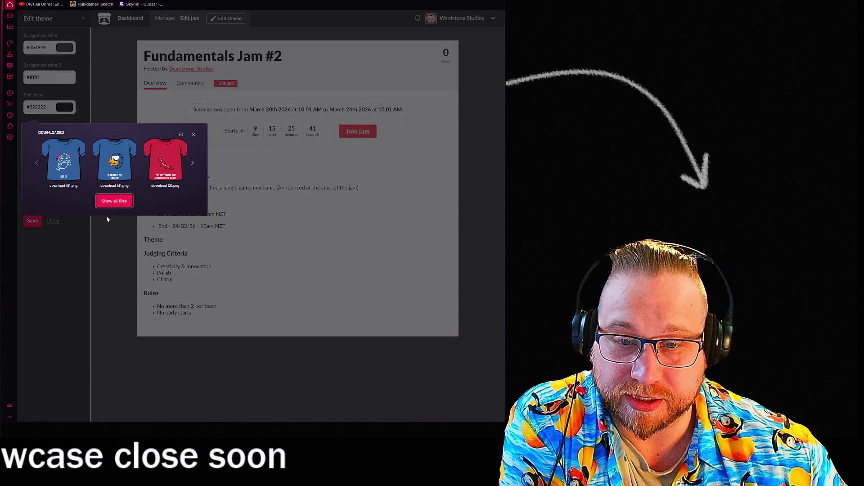
{"action": "scroll", "coordinate": [255, 87], "scroll_direction": "down", "scroll_amount": 15}
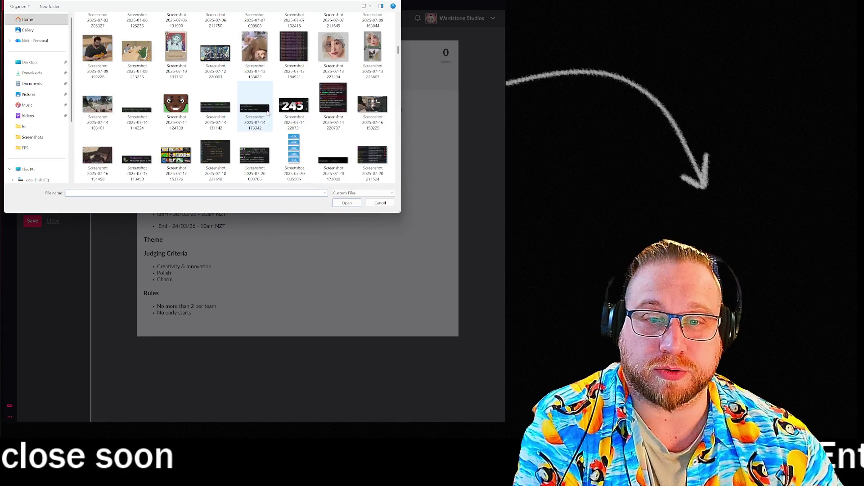
{"action": "scroll", "coordinate": [256, 86], "scroll_direction": "down", "scroll_amount": 15}
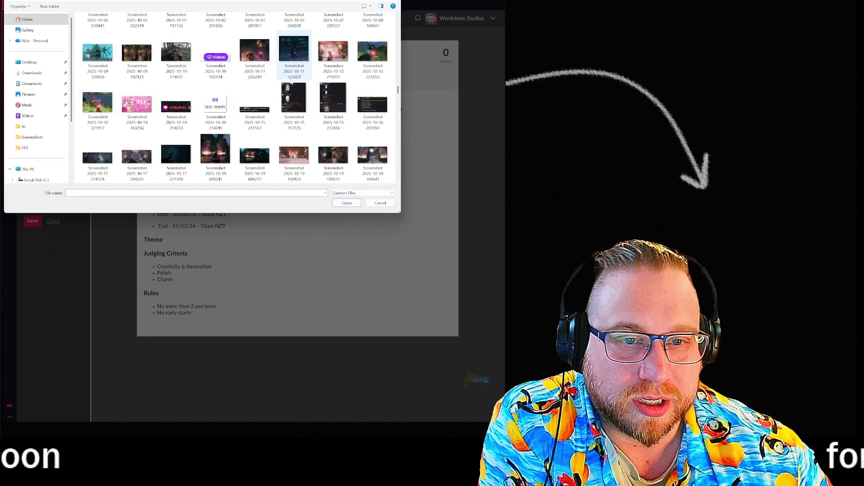
{"action": "scroll", "coordinate": [321, 97], "scroll_direction": "down", "scroll_amount": 3}
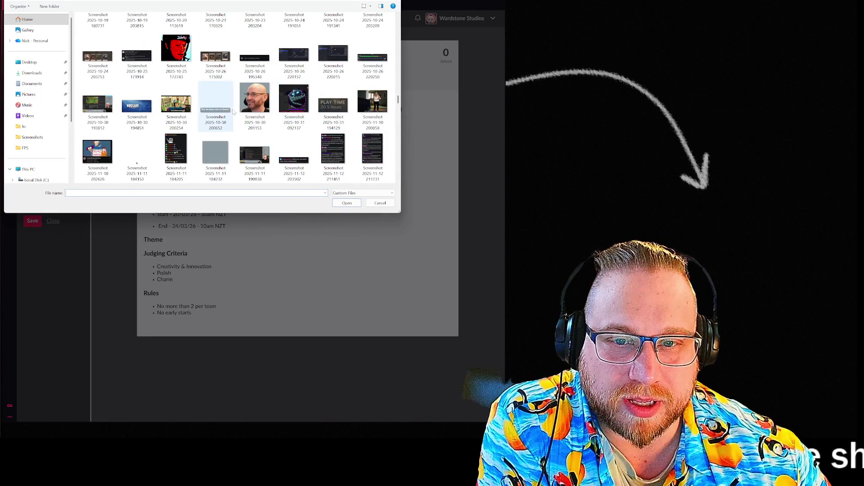
{"action": "scroll", "coordinate": [255, 99], "scroll_direction": "down", "scroll_amount": 5}
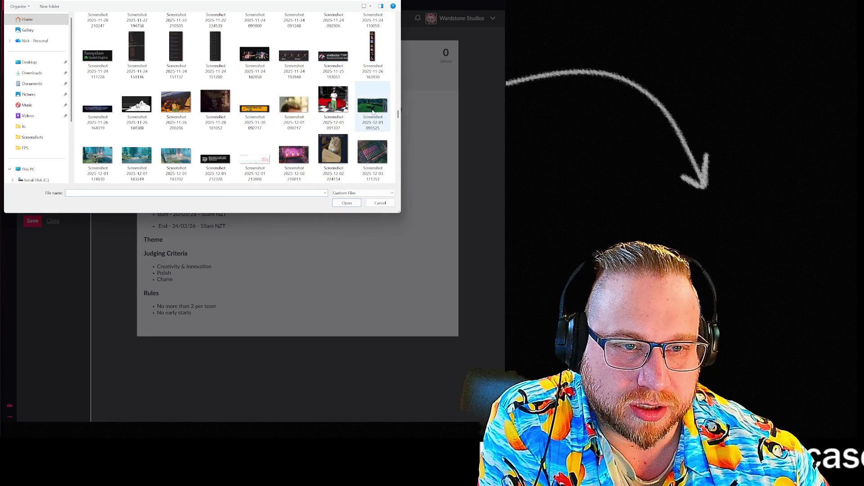
{"action": "scroll", "coordinate": [373, 110], "scroll_direction": "down", "scroll_amount": 5}
{"action": "scroll", "coordinate": [373, 111], "scroll_direction": "down", "scroll_amount": 8}
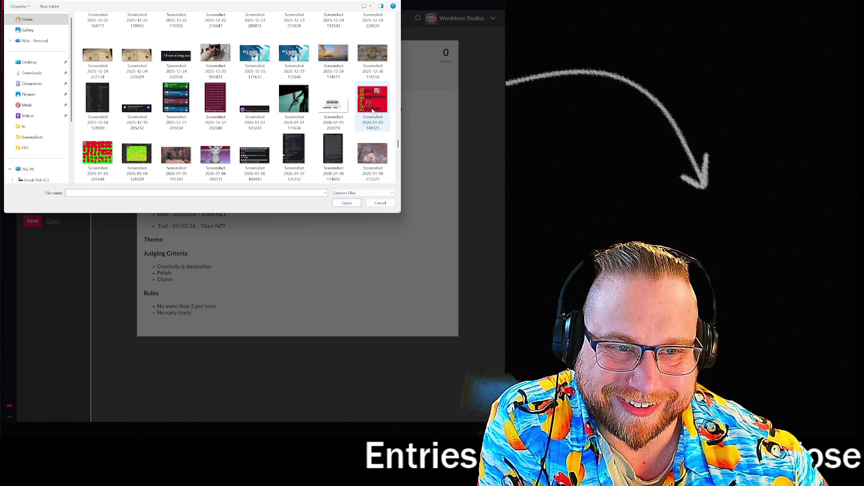
{"action": "scroll", "coordinate": [372, 110], "scroll_direction": "down", "scroll_amount": 10}
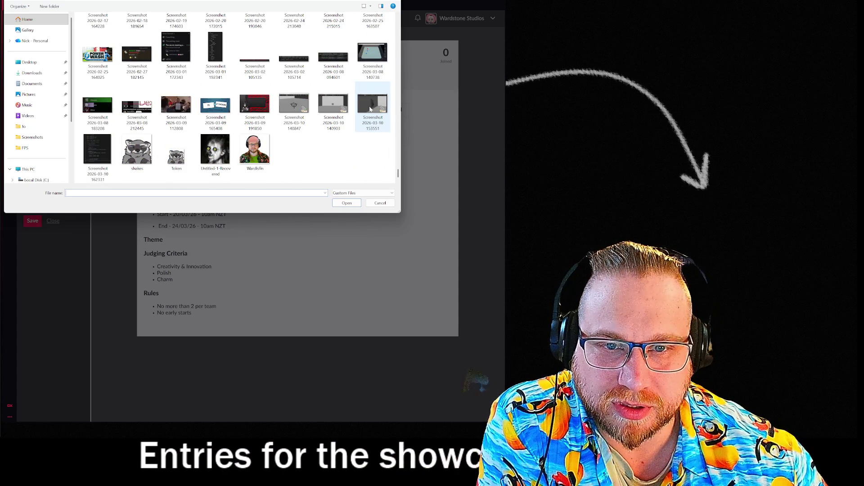
{"action": "scroll", "coordinate": [360, 149], "scroll_direction": "up", "scroll_amount": 8}
{"action": "scroll", "coordinate": [358, 154], "scroll_direction": "up", "scroll_amount": 5}
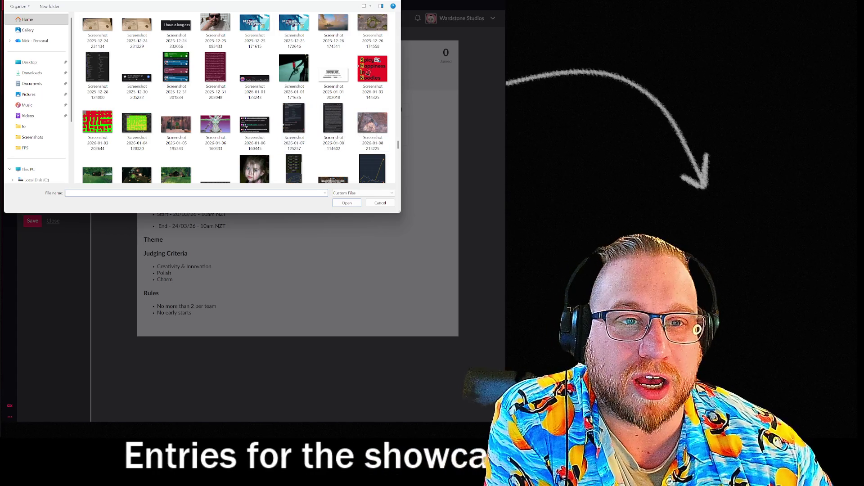
{"action": "mouse_move", "coordinate": [275, 4]}
{"action": "left_mouse_down"}
{"action": "mouse_move", "coordinate": [704, 65]}
{"action": "mouse_move", "coordinate": [684, 30]}
{"action": "mouse_move", "coordinate": [740, 21]}
{"action": "mouse_move", "coordinate": [412, 69]}
{"action": "mouse_move", "coordinate": [342, 109]}
{"action": "mouse_move", "coordinate": [328, 138]}
{"action": "left_mouse_up"}
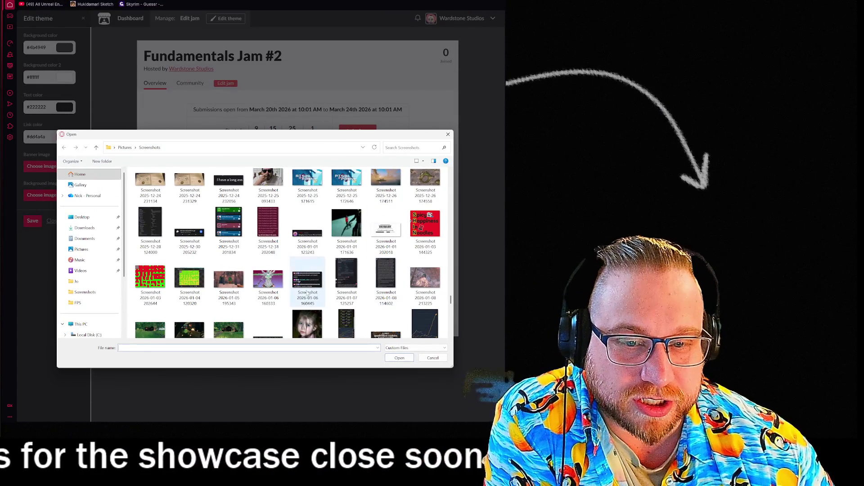
- Look through the Screenshots folder, then cancel the Open dialog without picking an image
{"action": "scroll", "coordinate": [375, 268], "scroll_direction": "up", "scroll_amount": 5}
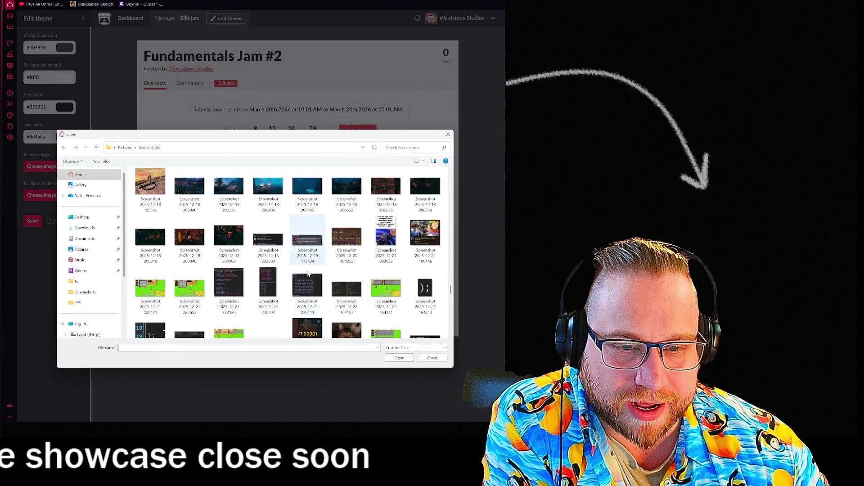
{"action": "scroll", "coordinate": [333, 284], "scroll_direction": "up", "scroll_amount": 2}
{"action": "scroll", "coordinate": [342, 286], "scroll_direction": "up", "scroll_amount": 4}
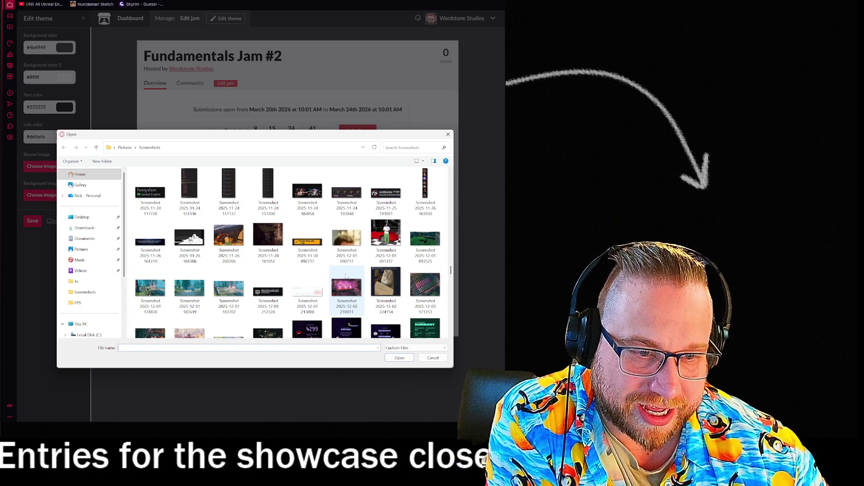
{"action": "scroll", "coordinate": [346, 276], "scroll_direction": "up", "scroll_amount": 8}
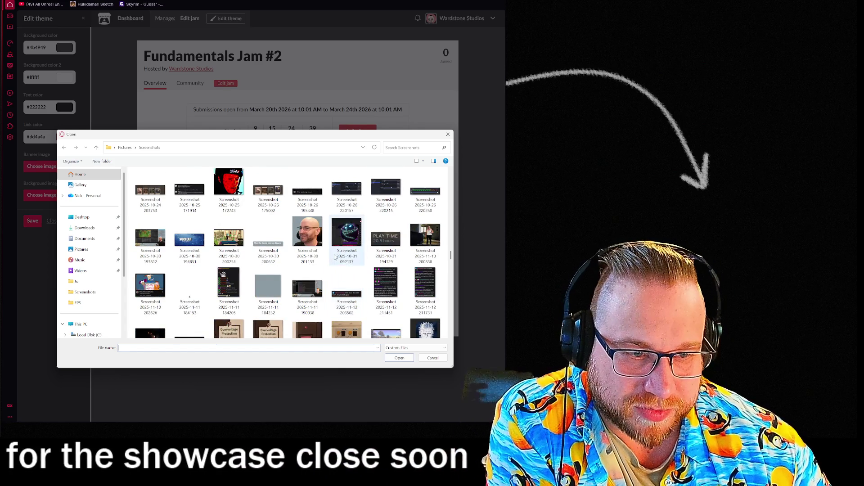
{"action": "scroll", "coordinate": [335, 257], "scroll_direction": "up", "scroll_amount": 5}
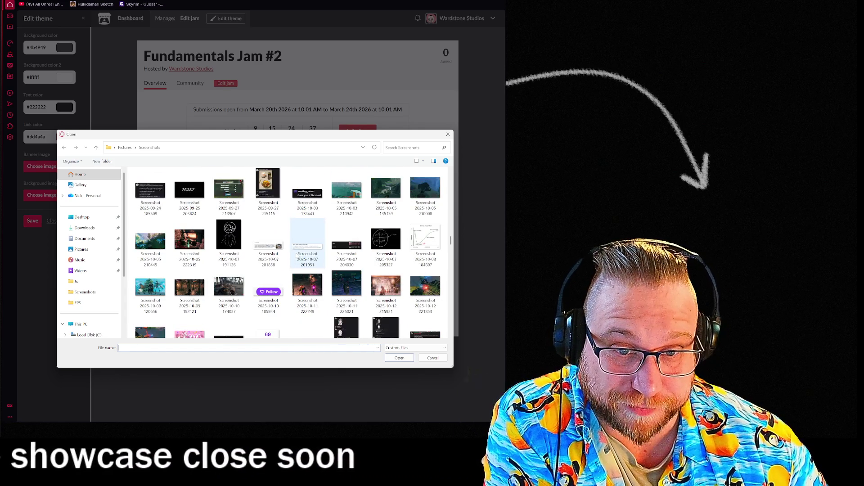
{"action": "scroll", "coordinate": [302, 265], "scroll_direction": "up", "scroll_amount": 5}
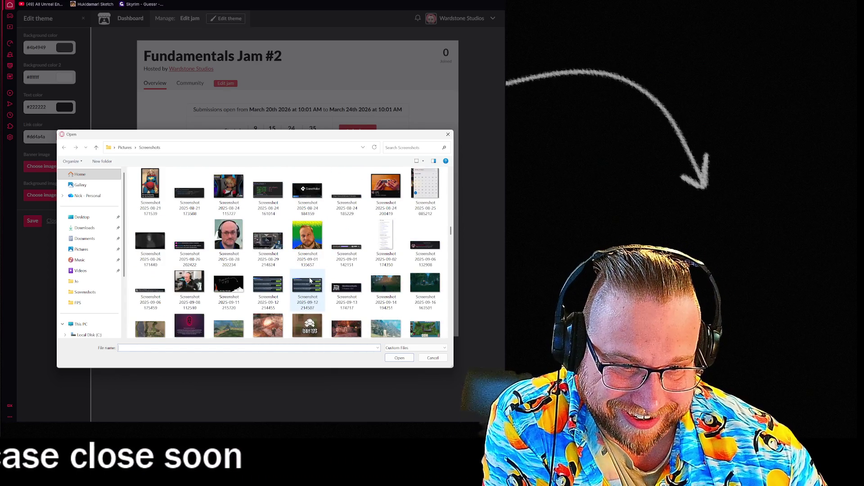
{"action": "scroll", "coordinate": [310, 280], "scroll_direction": "up", "scroll_amount": 2}
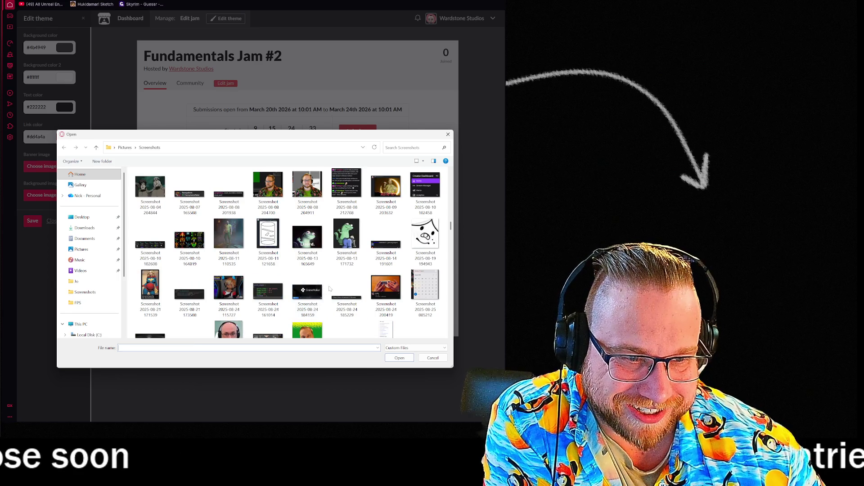
{"action": "scroll", "coordinate": [328, 284], "scroll_direction": "up", "scroll_amount": 4}
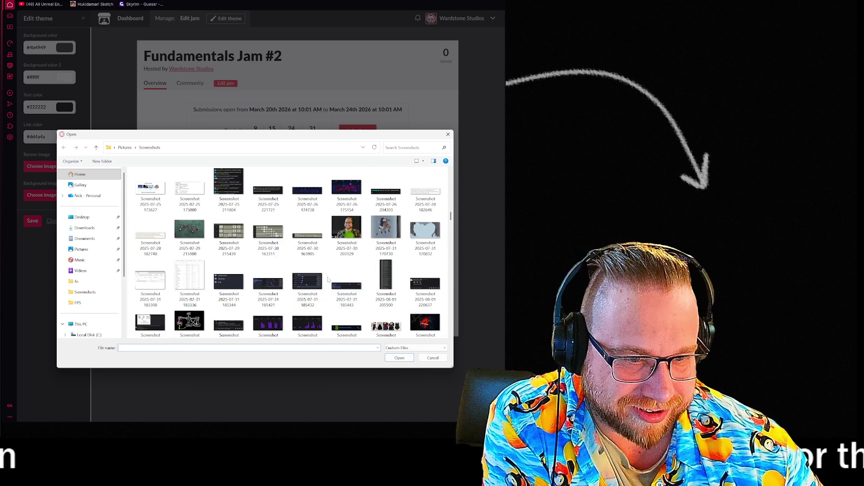
{"action": "scroll", "coordinate": [328, 280], "scroll_direction": "up", "scroll_amount": 2}
{"action": "scroll", "coordinate": [328, 279], "scroll_direction": "up", "scroll_amount": 10}
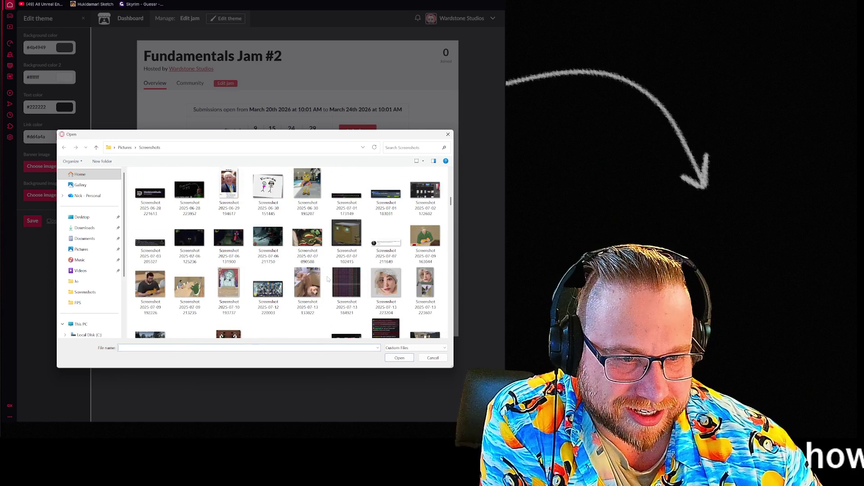
{"action": "scroll", "coordinate": [328, 280], "scroll_direction": "up", "scroll_amount": 5}
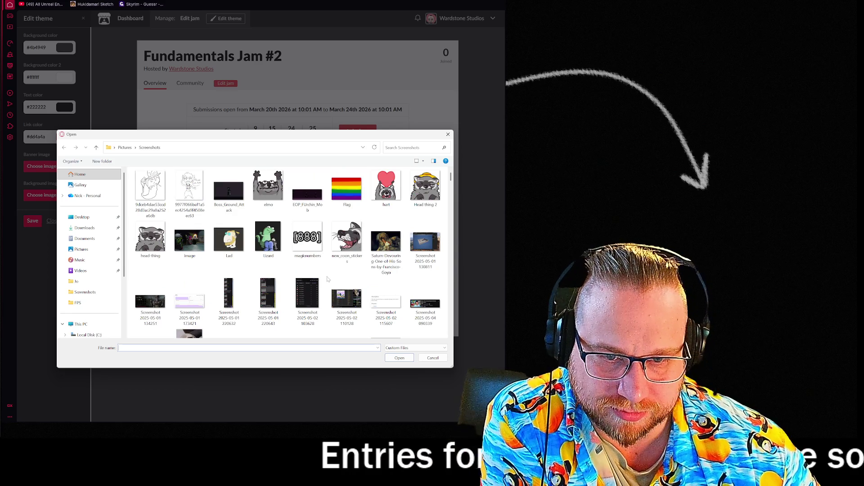
{"action": "scroll", "coordinate": [329, 280], "scroll_direction": "down", "scroll_amount": 6}
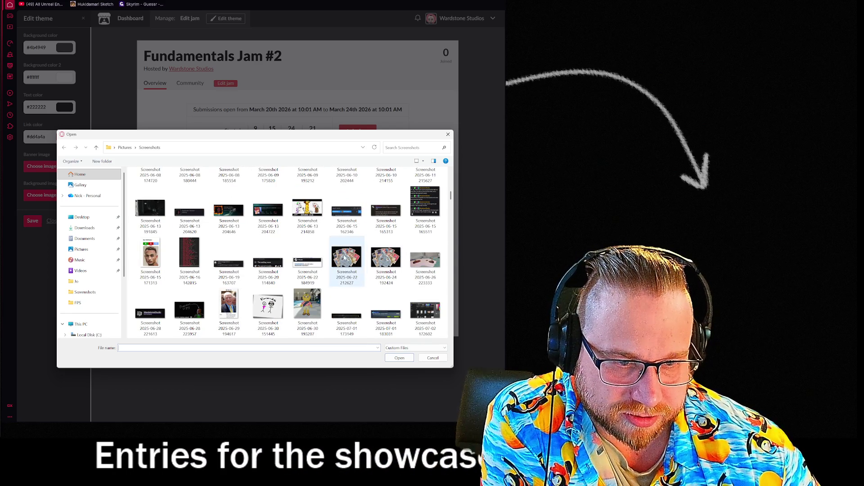
{"action": "left_click", "coordinate": [433, 358]}
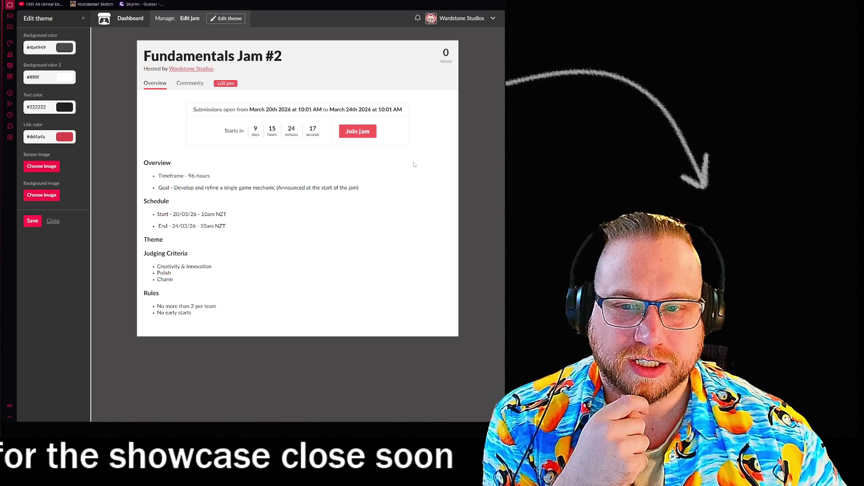
{"action": "left_click", "coordinate": [41, 195]}
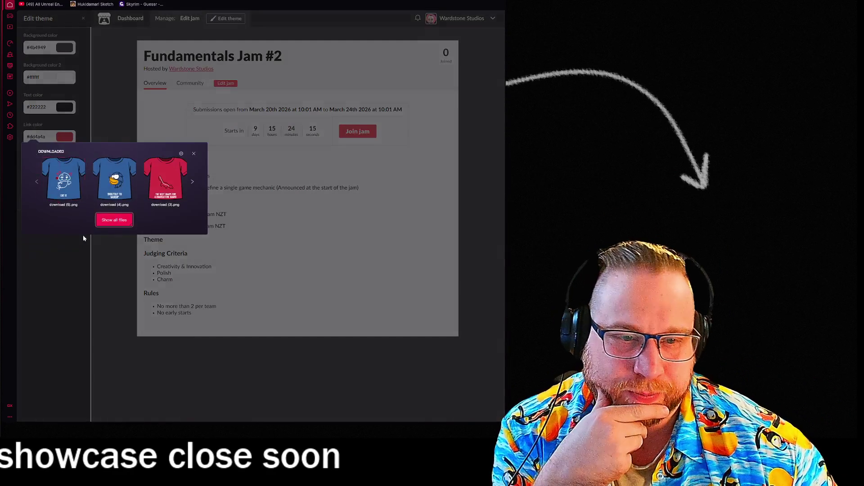
{"action": "left_click", "coordinate": [110, 220]}
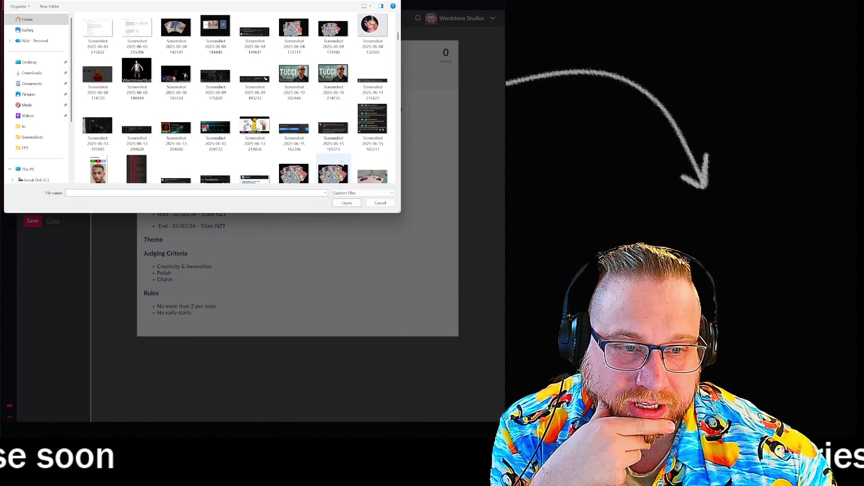
{"action": "left_click", "coordinate": [347, 203]}
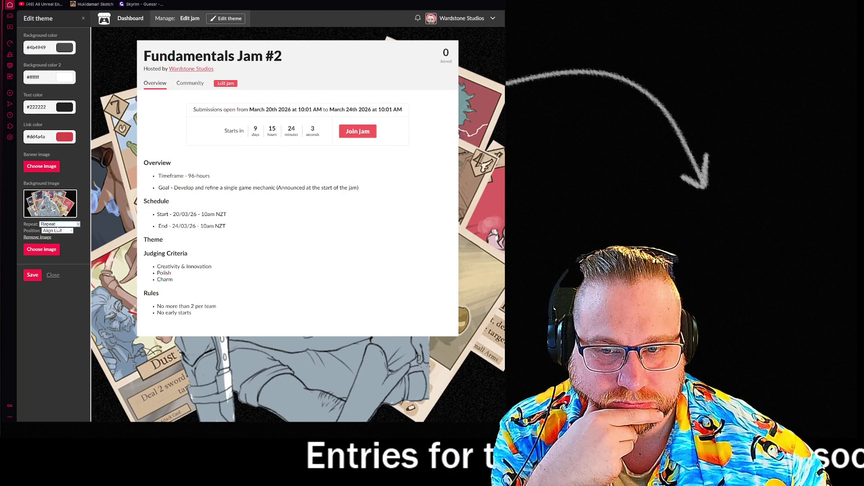
{"action": "left_click", "coordinate": [45, 238]}
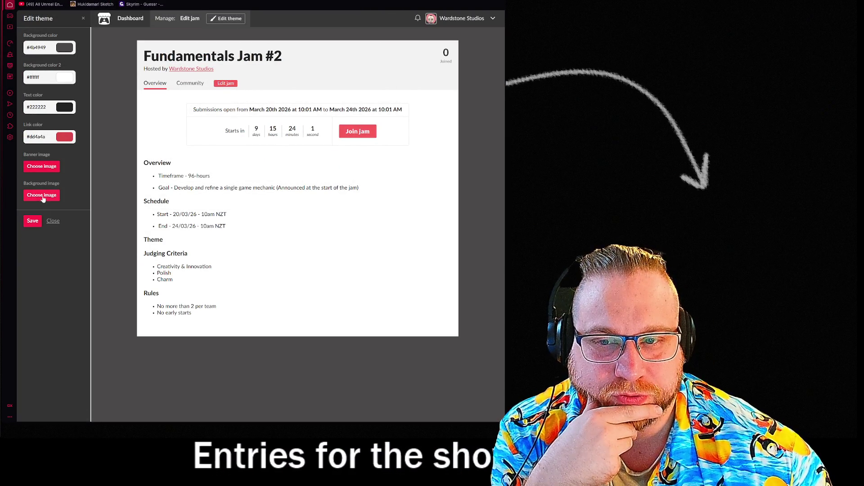
{"action": "left_click", "coordinate": [54, 200]}
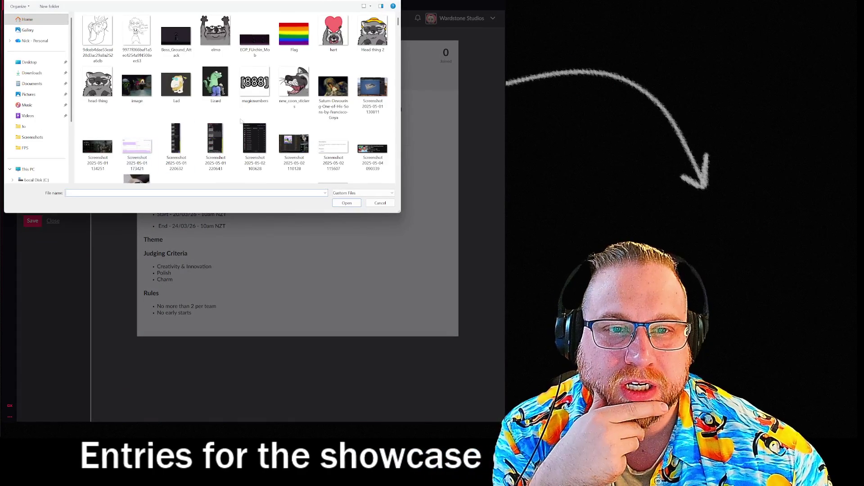
{"action": "key", "text": "Escape"}
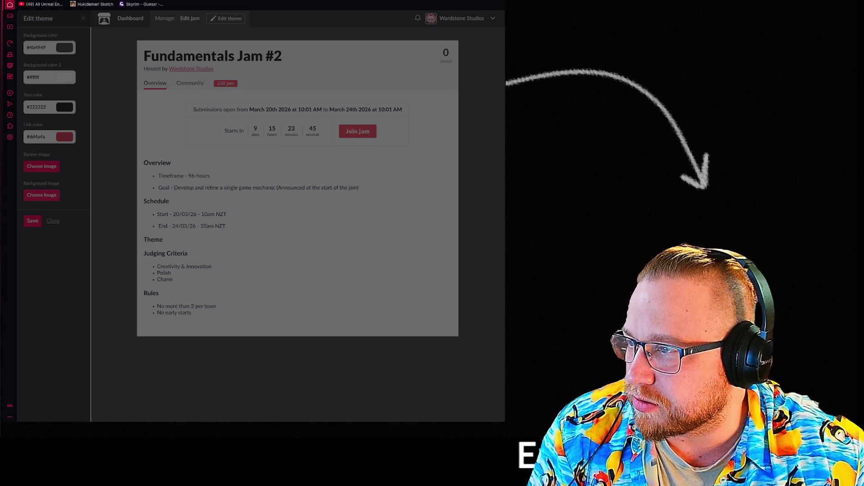
{"action": "double_click", "coordinate": [152, 75]}
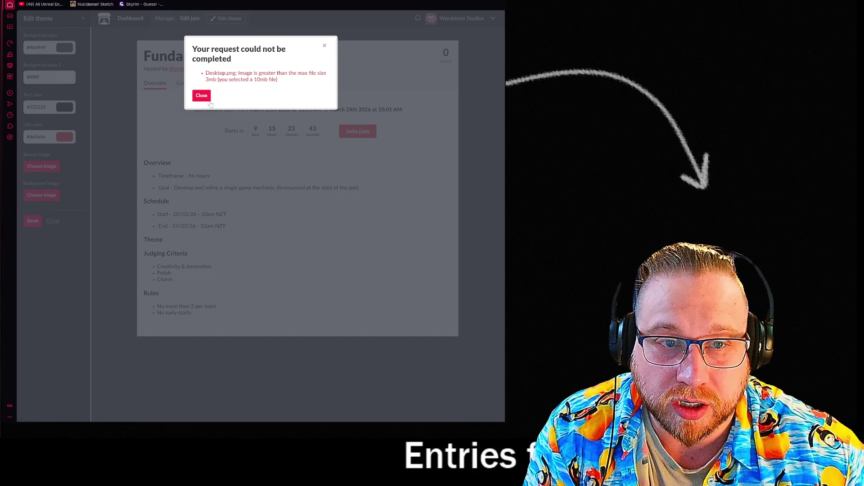
{"action": "left_click", "coordinate": [202, 96]}
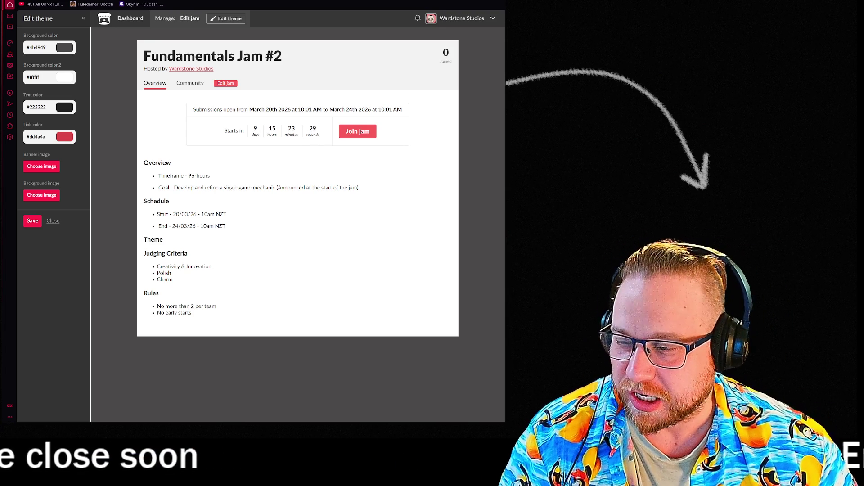
- Set Background_Simple, chosen from all files, as the jam page's background image
{"action": "left_click", "coordinate": [42, 196]}
{"action": "left_click", "coordinate": [115, 220]}
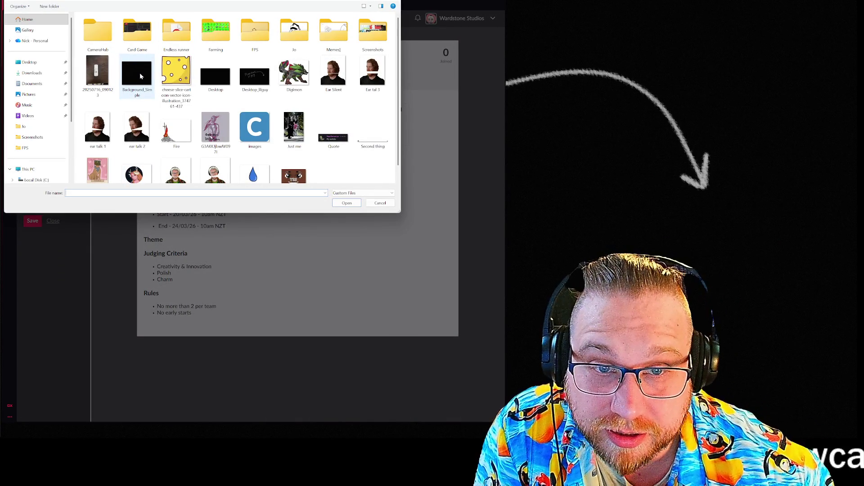
{"action": "left_click", "coordinate": [346, 204]}
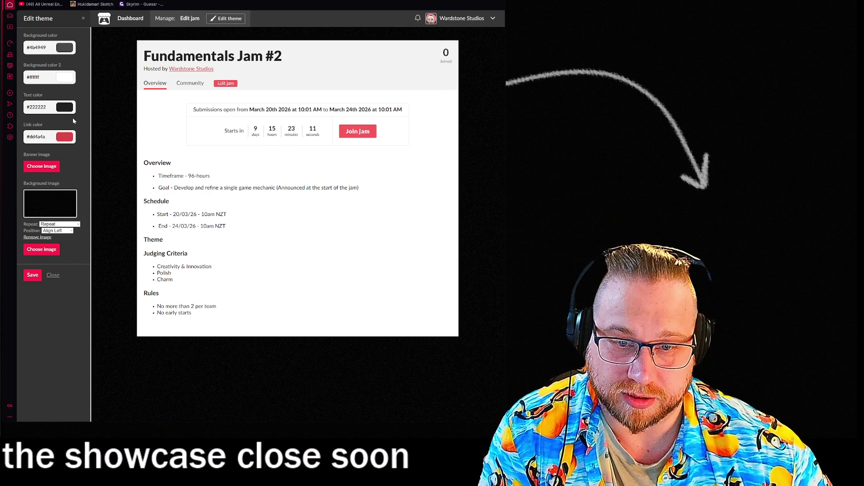
- Set Background color 2 to light grey #e8e8e8 and close the theme editor
{"action": "left_click", "coordinate": [64, 79]}
{"action": "left_click", "coordinate": [133, 88]}
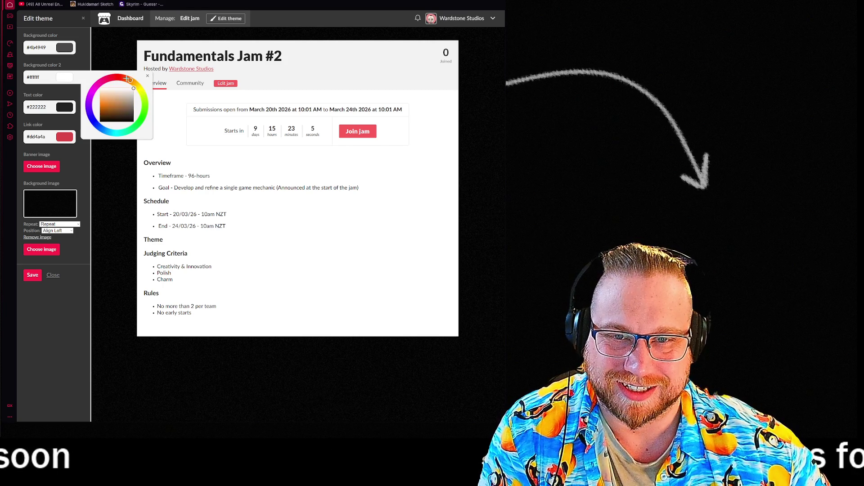
{"action": "left_click_drag", "start_coordinate": [134, 89], "coordinate": [135, 92]}
{"action": "left_click", "coordinate": [44, 285]}
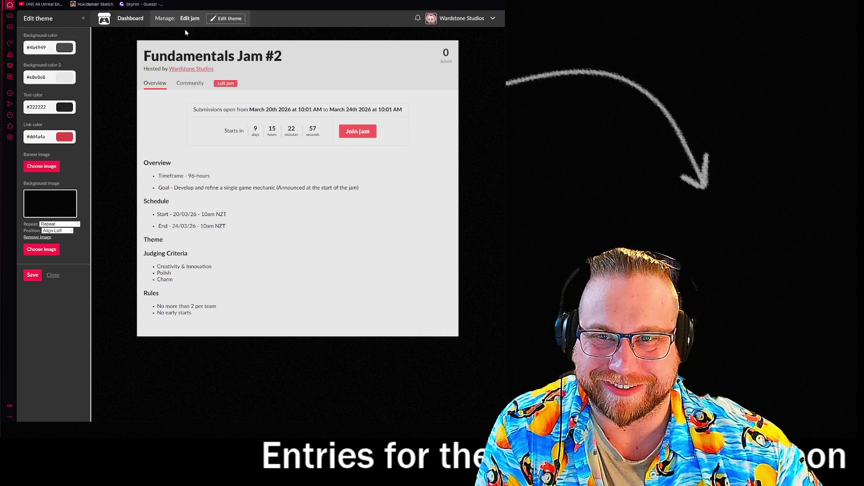
{"action": "left_click", "coordinate": [83, 18]}
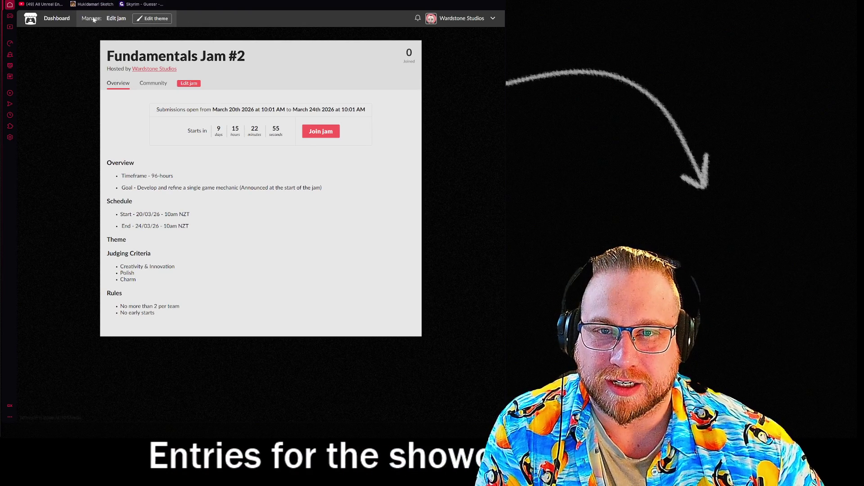
- Switch the jam's visibility to Published, save the settings, and view the public jam page
{"action": "left_click", "coordinate": [116, 18]}
{"action": "scroll", "coordinate": [203, 360], "scroll_direction": "down", "scroll_amount": 15}
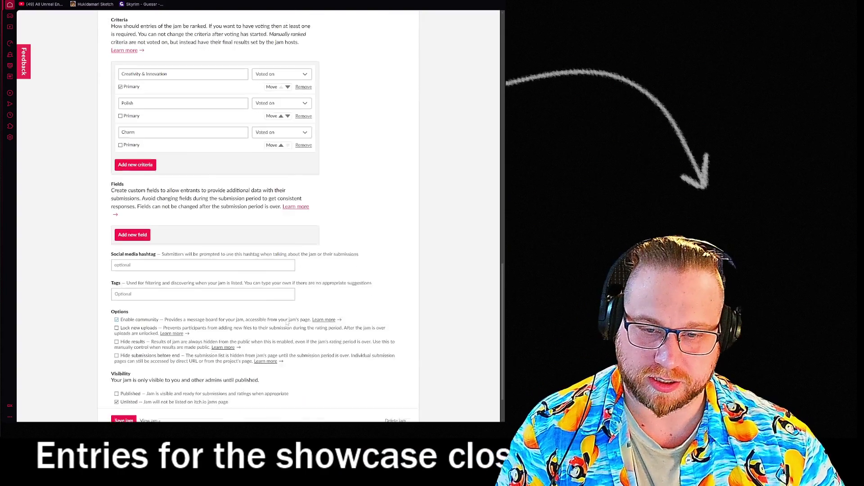
{"action": "left_click", "coordinate": [116, 343]}
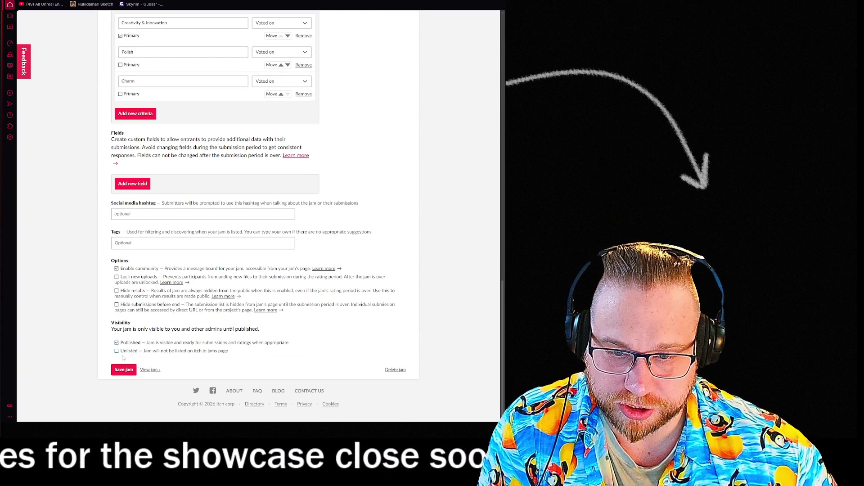
{"action": "left_click", "coordinate": [119, 374]}
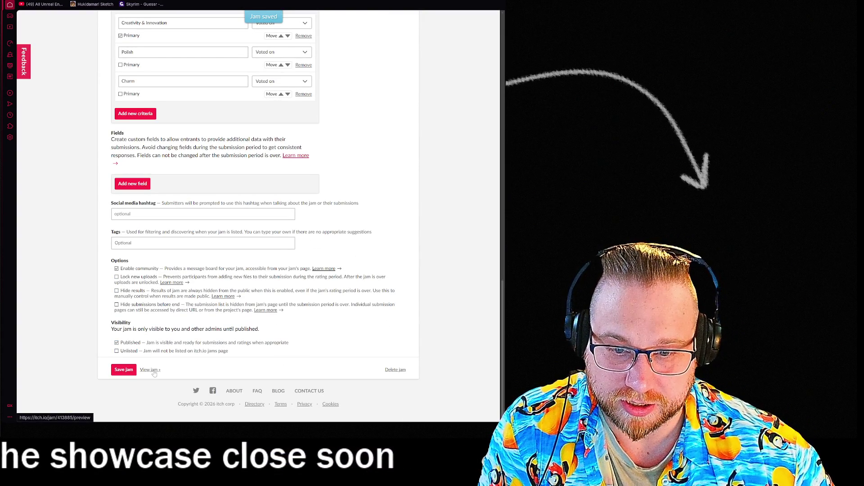
{"action": "left_click", "coordinate": [152, 370]}
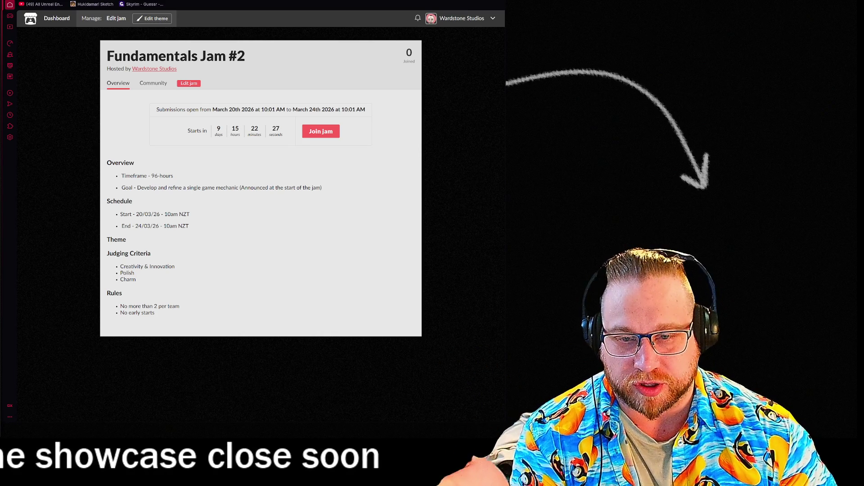
- Switch from the browser to the Stream Deck configuration window
{"action": "left_click", "coordinate": [203, 241]}
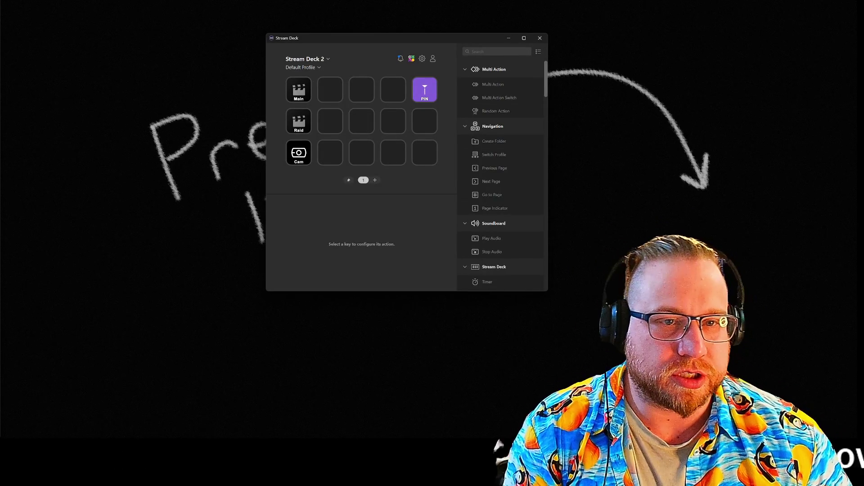
- Inspect the Main key's OBS Scene settings and move the Stream Deck window left
{"action": "left_click", "coordinate": [299, 95]}
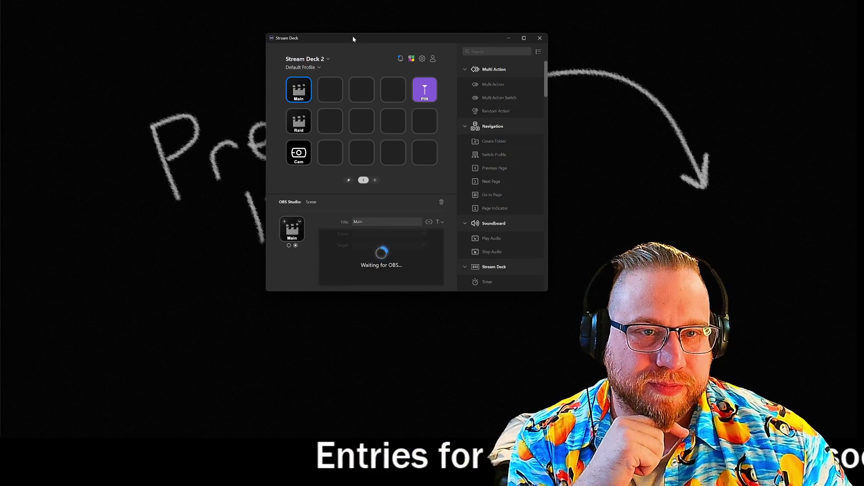
{"action": "left_click_drag", "start_coordinate": [353, 38], "coordinate": [294, 29]}
{"action": "left_click", "coordinate": [477, 29]}
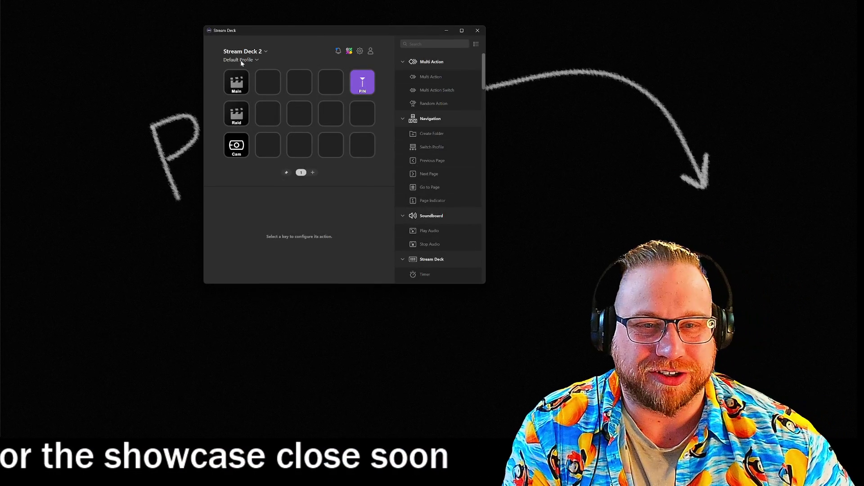
- Delete the Main and Raid keys from the Default Profile
{"action": "right_click", "coordinate": [239, 76]}
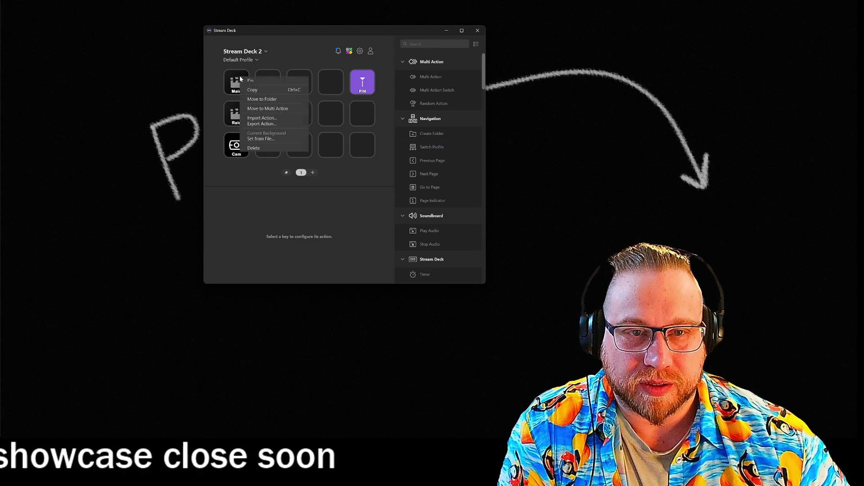
{"action": "left_click", "coordinate": [259, 149]}
{"action": "right_click", "coordinate": [239, 113]}
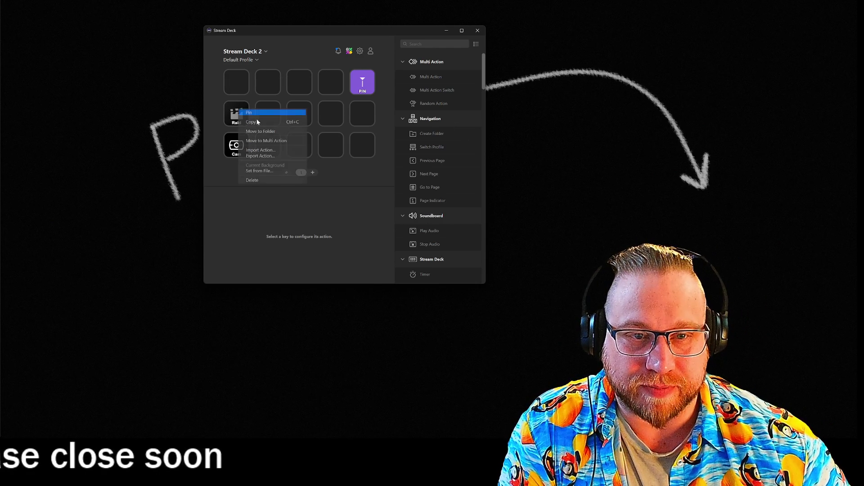
{"action": "left_click", "coordinate": [260, 179]}
- Review the Cam key's settings and its PNG source visibility action
{"action": "right_click", "coordinate": [236, 152]}
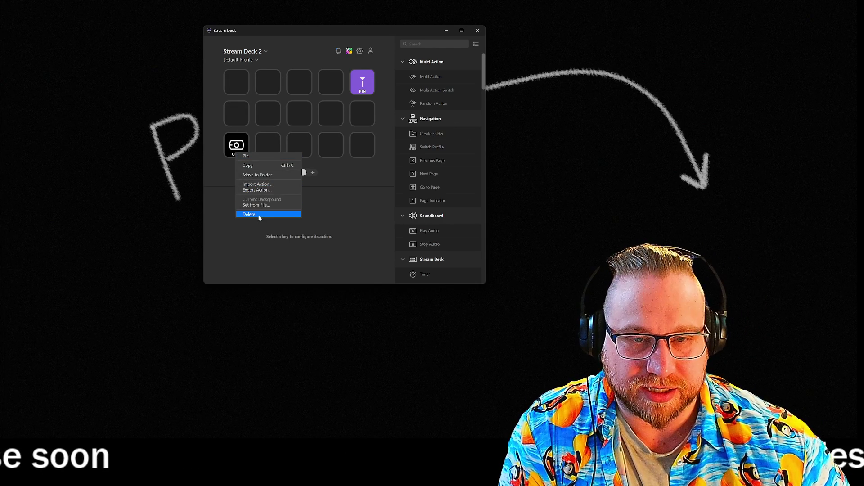
{"action": "left_click", "coordinate": [240, 238]}
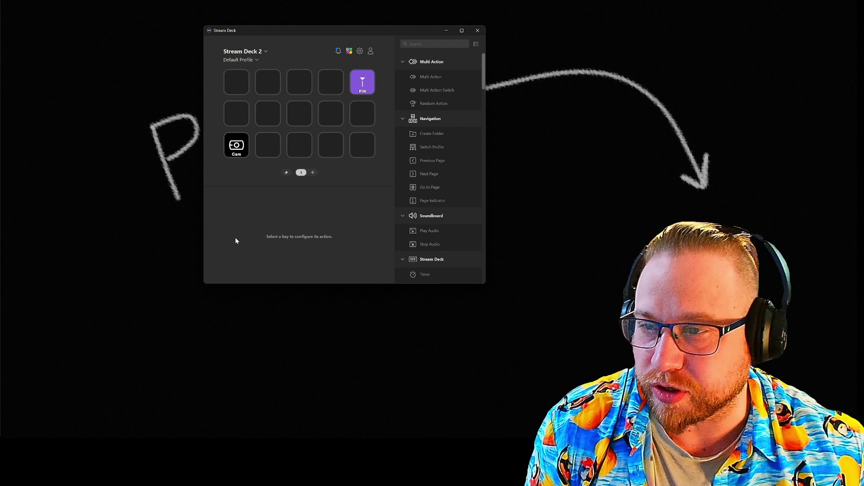
{"action": "left_click", "coordinate": [235, 136]}
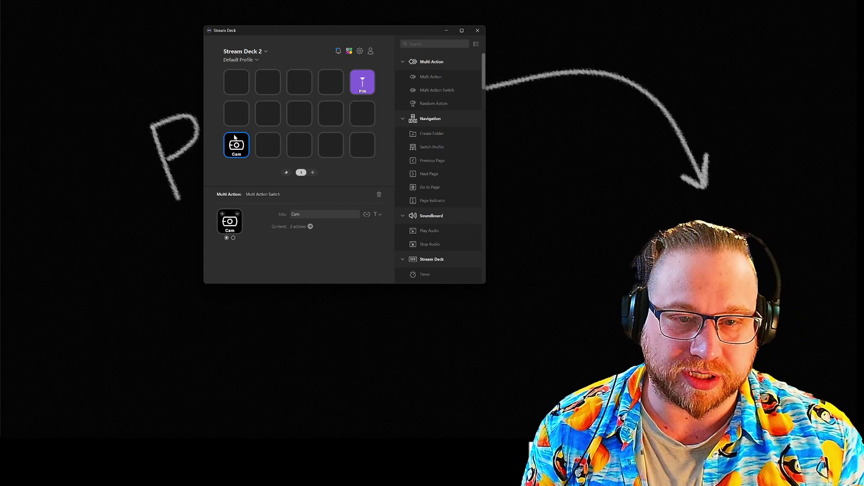
{"action": "left_click", "coordinate": [310, 227]}
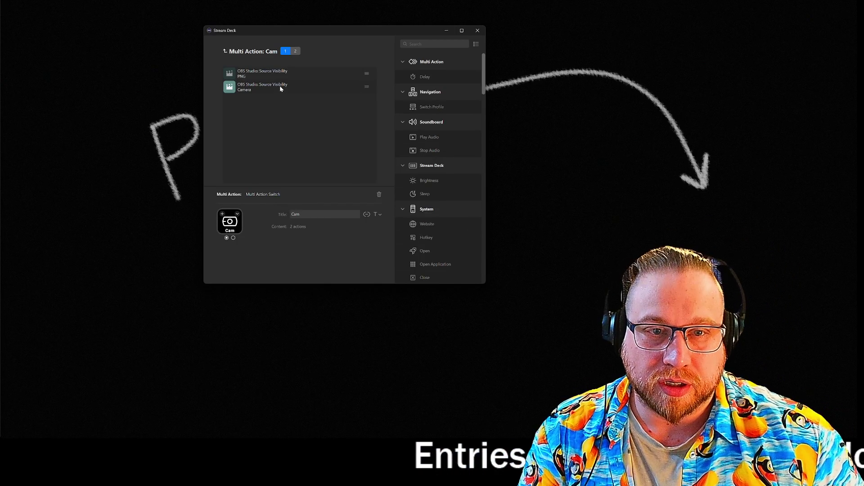
{"action": "left_click", "coordinate": [287, 73]}
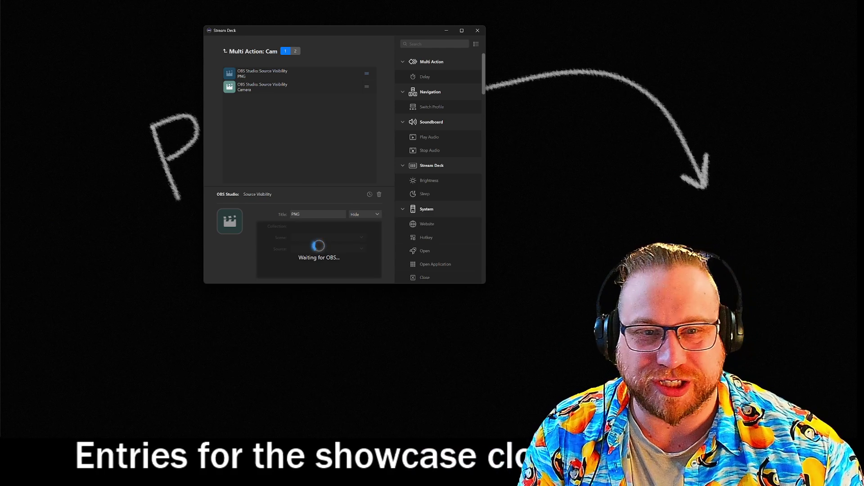
{"action": "left_click", "coordinate": [478, 30]}
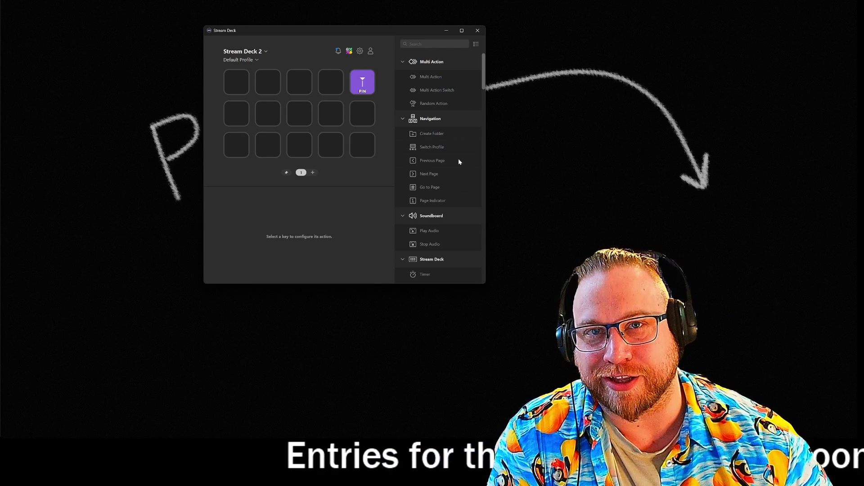
{"action": "left_click", "coordinate": [253, 314]}
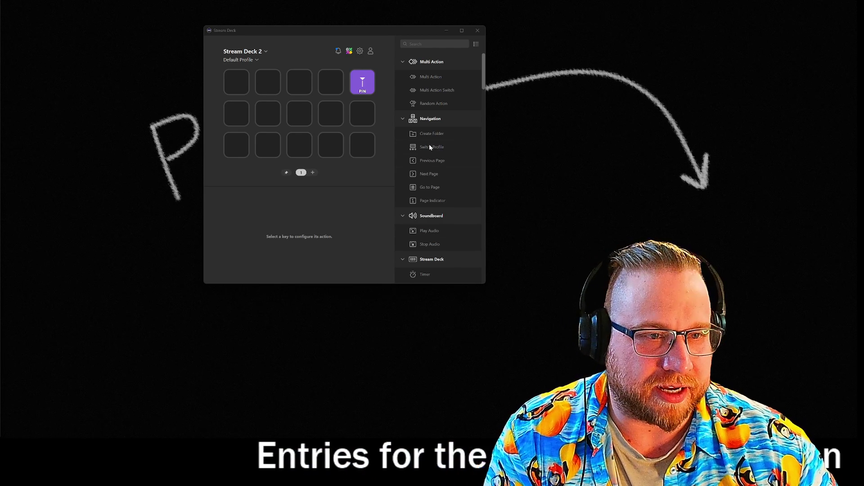
- Scroll to OBS Studio and put a Scene action on the first key
{"action": "scroll", "coordinate": [433, 97], "scroll_direction": "down", "scroll_amount": 4}
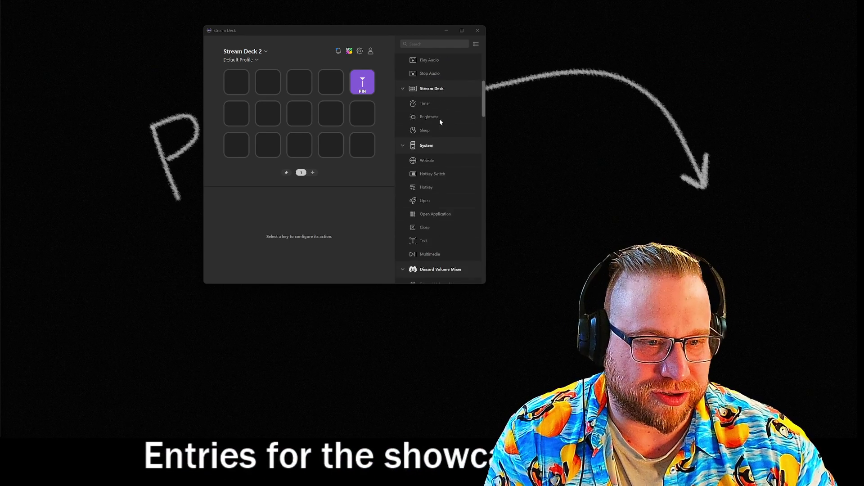
{"action": "scroll", "coordinate": [445, 187], "scroll_direction": "down", "scroll_amount": 6}
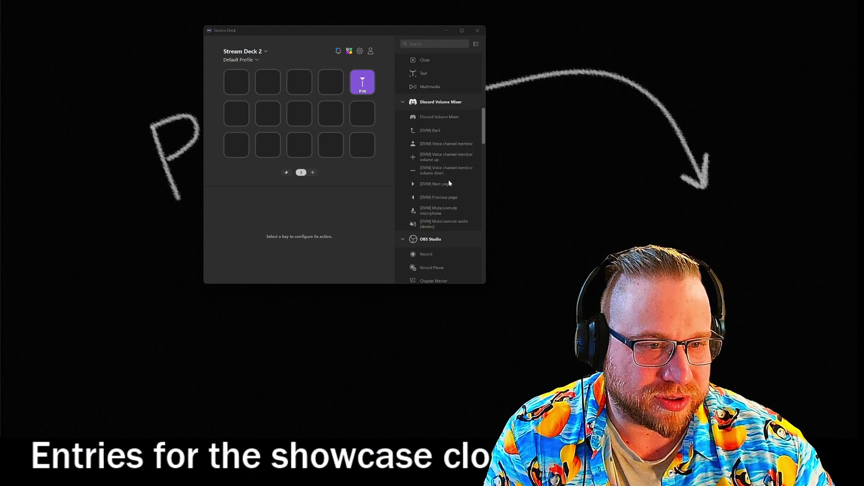
{"action": "scroll", "coordinate": [442, 154], "scroll_direction": "down", "scroll_amount": 1}
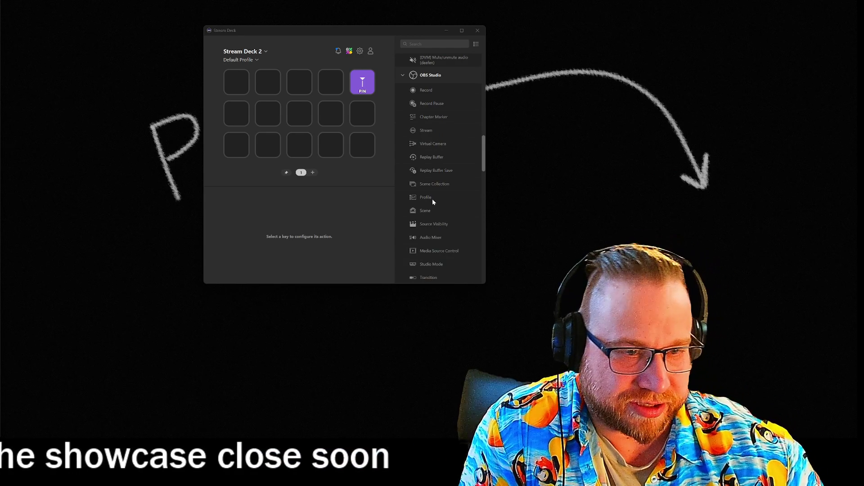
{"action": "left_click_drag", "start_coordinate": [430, 210], "coordinate": [236, 82]}
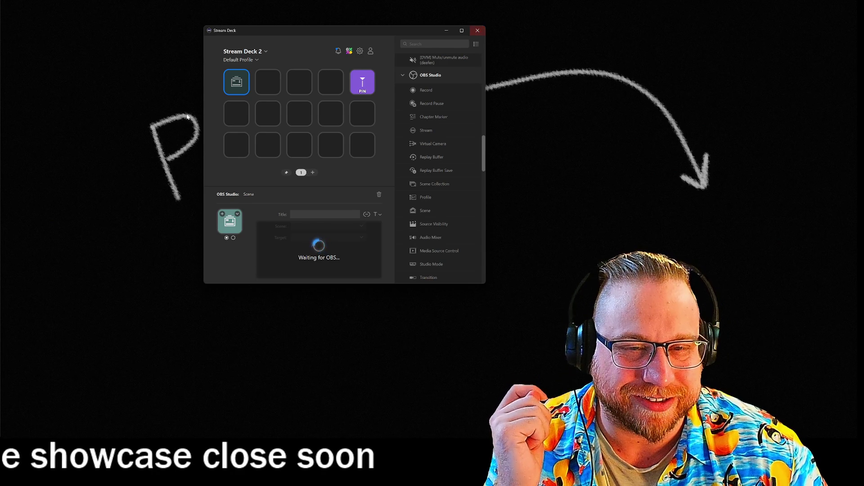
- Remove the Scene action from the first key and close Stream Deck
{"action": "right_click", "coordinate": [241, 86]}
{"action": "left_click", "coordinate": [270, 155]}
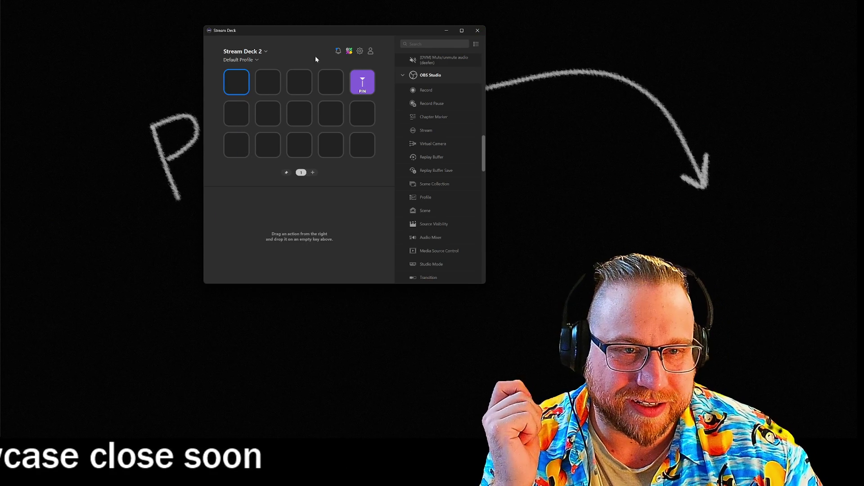
{"action": "left_click", "coordinate": [478, 30]}
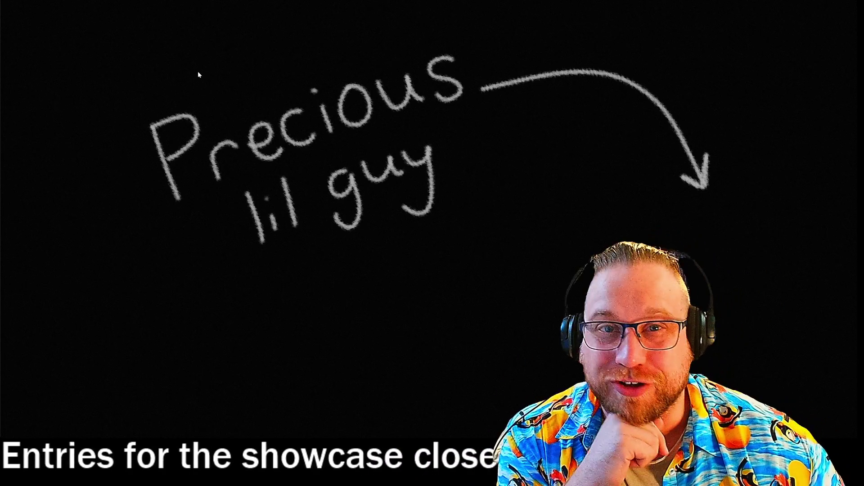
- Bring the browser showing the Fundamentals Jam #2 itch.io page over the canvas
{"action": "mouse_move", "coordinate": [131, 17]}
{"action": "left_mouse_down"}
{"action": "mouse_move", "coordinate": [527, 217]}
{"action": "mouse_move", "coordinate": [475, 303]}
{"action": "left_mouse_up"}
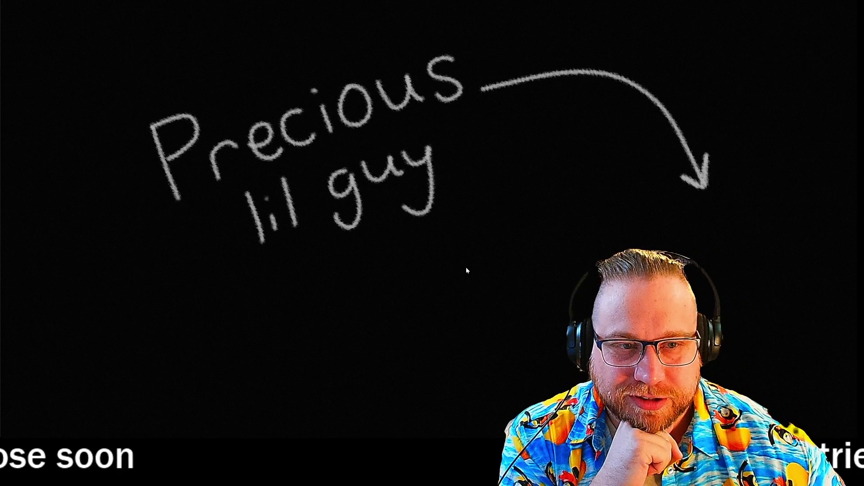
{"action": "left_click_drag", "start_coordinate": [119, 24], "coordinate": [474, 290]}
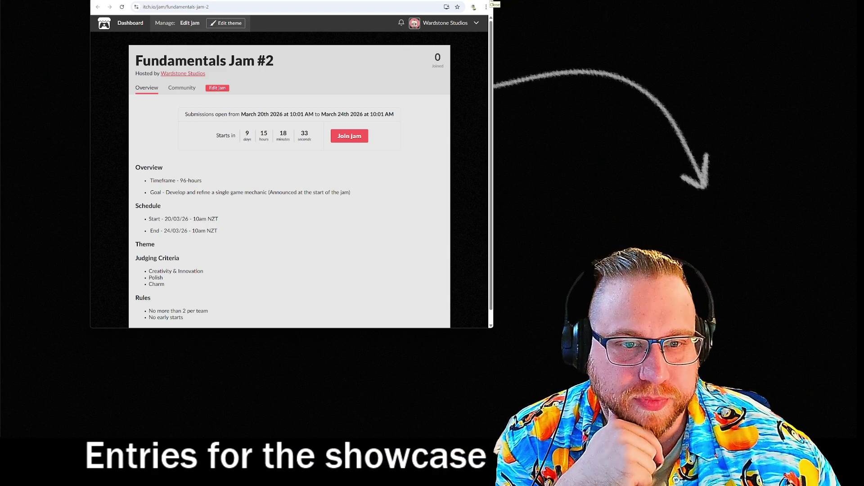
- Highlight the jam's Goal text, view the Community page, then return to Overview
{"action": "scroll", "coordinate": [392, 197], "scroll_direction": "down", "scroll_amount": 1}
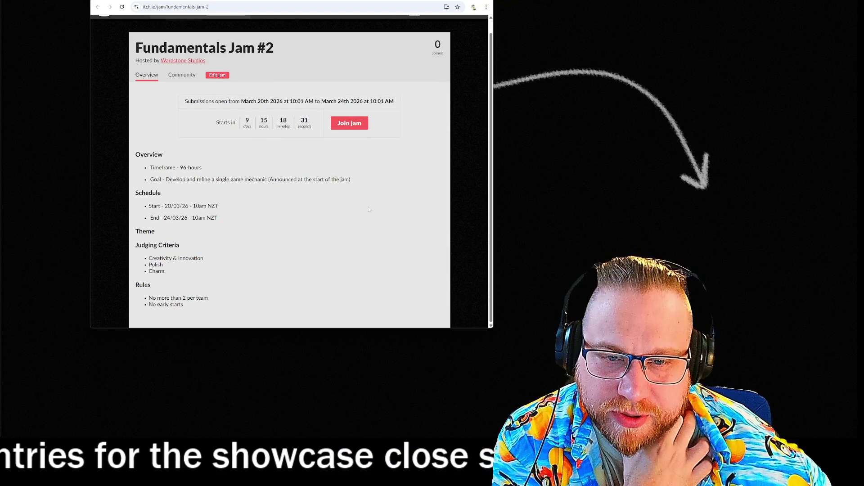
{"action": "left_click_drag", "start_coordinate": [165, 180], "coordinate": [441, 184]}
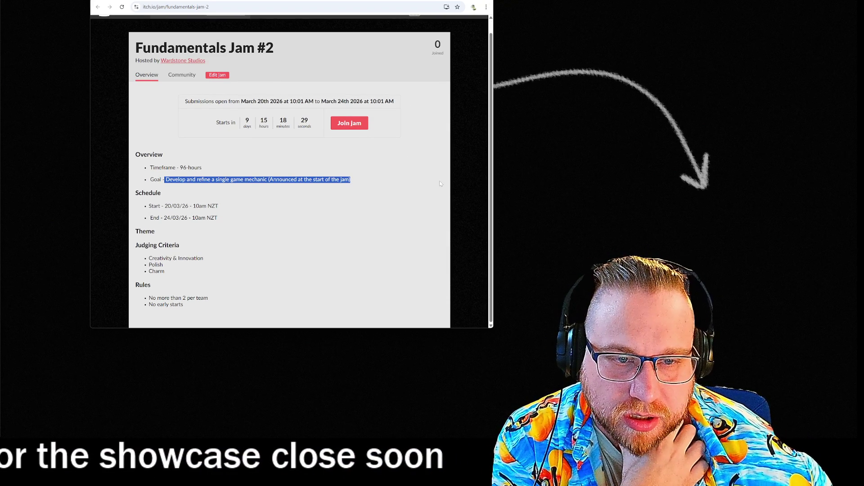
{"action": "left_click", "coordinate": [440, 182]}
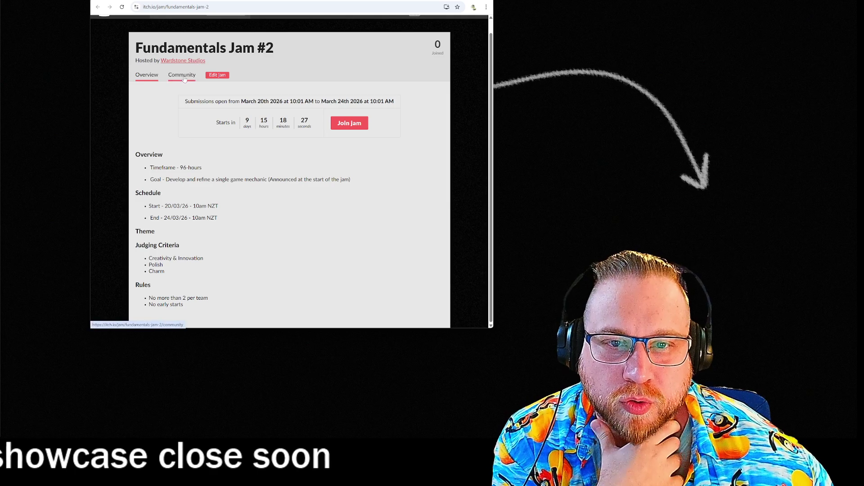
{"action": "left_click", "coordinate": [187, 75]}
{"action": "left_click", "coordinate": [118, 76]}
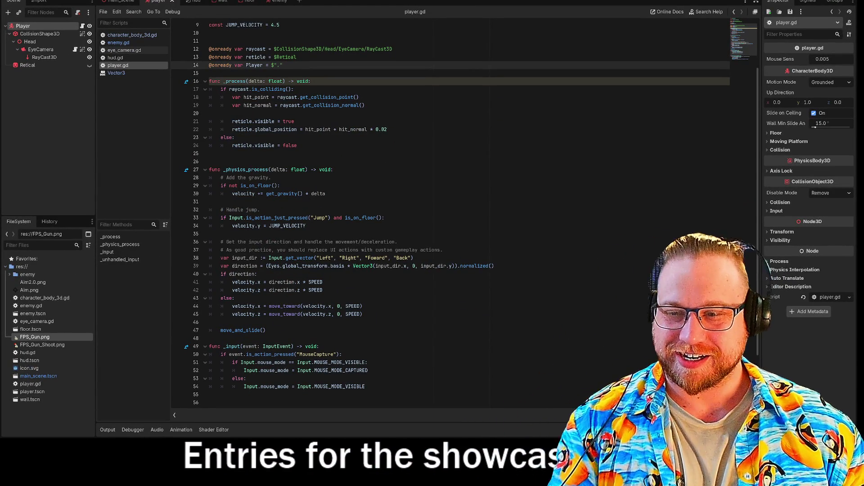
- Check lines 19 and 24 of player.gd, run the main scene, and enlarge the game window
{"action": "left_click", "coordinate": [365, 105]}
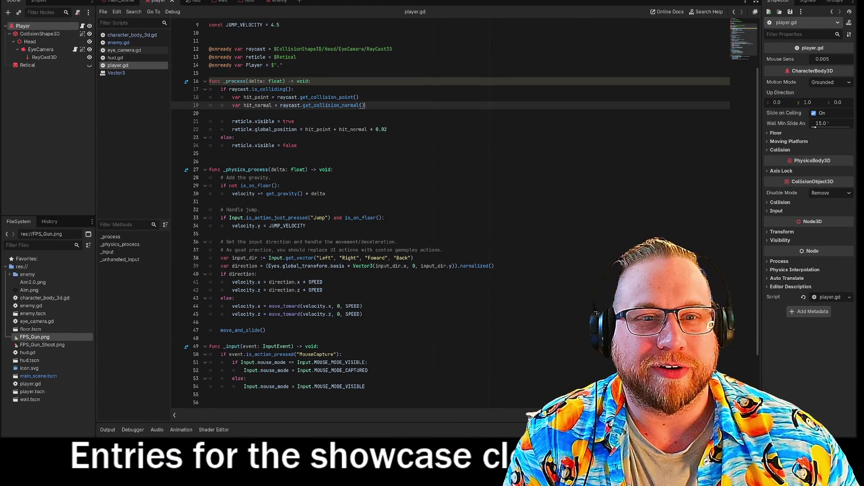
{"action": "left_click", "coordinate": [297, 145]}
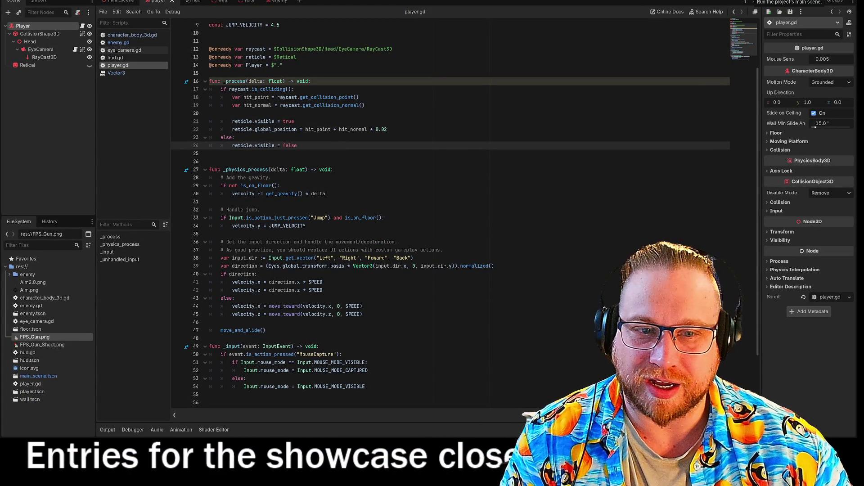
{"action": "scroll", "coordinate": [450, 217], "scroll_direction": "down", "scroll_amount": 3}
{"action": "scroll", "coordinate": [451, 216], "scroll_direction": "up", "scroll_amount": 6}
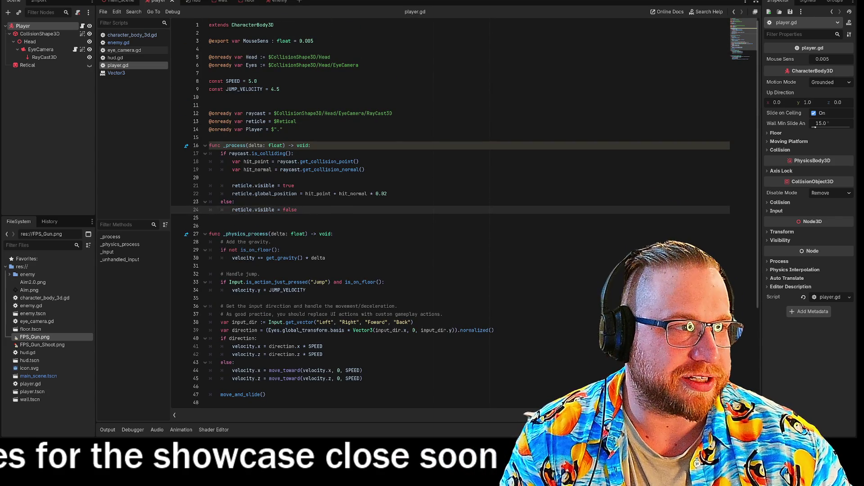
{"action": "key", "text": "F5"}
{"action": "left_click_drag", "start_coordinate": [427, 124], "coordinate": [430, 1]}
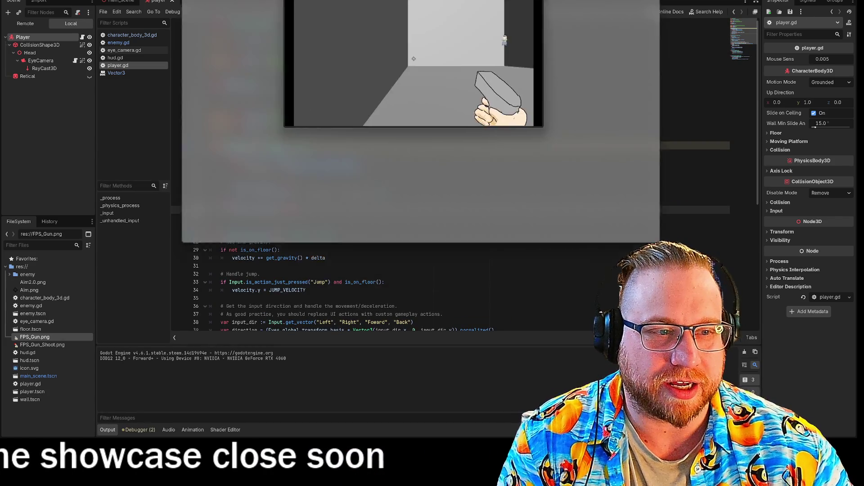
- Focus the game and walk forward toward the target-marked door panel
{"action": "left_click", "coordinate": [464, 217]}
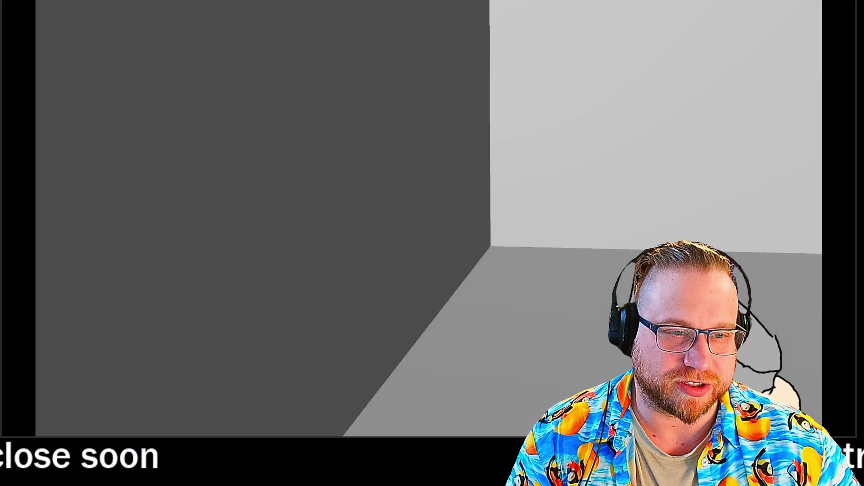
{"action": "key", "text": "w"}
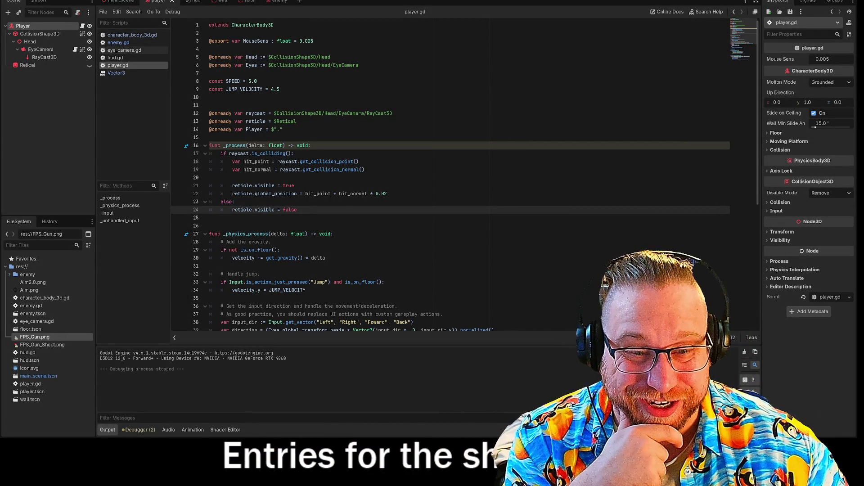
- Switch to the hud scene and select the HUD node to open hud.gd
{"action": "left_click", "coordinate": [52, 43]}
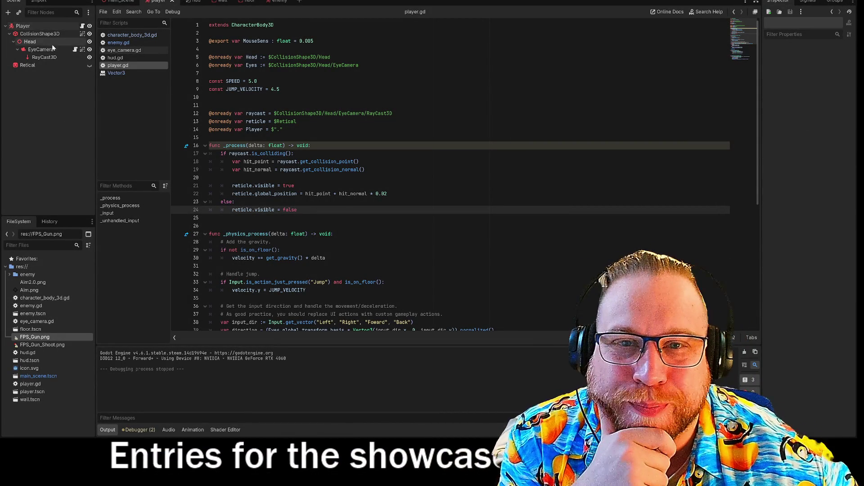
{"action": "left_click", "coordinate": [194, 2]}
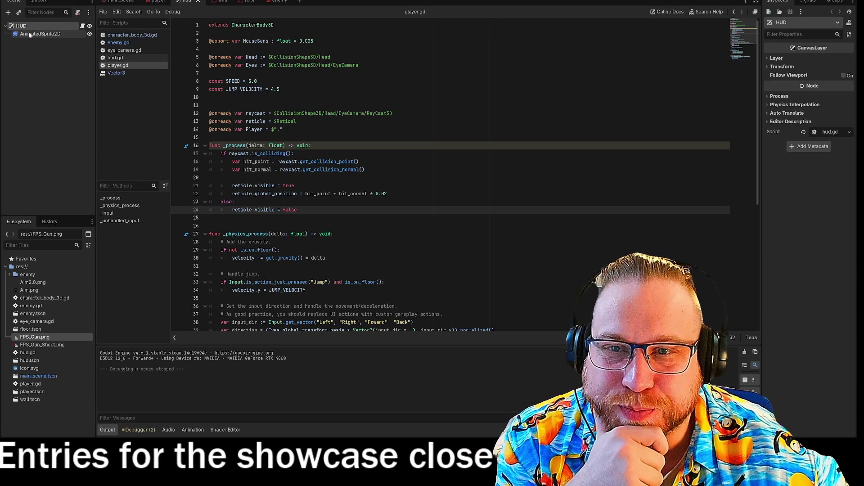
{"action": "left_click", "coordinate": [29, 32]}
{"action": "left_click", "coordinate": [21, 26]}
{"action": "left_click", "coordinate": [82, 25]}
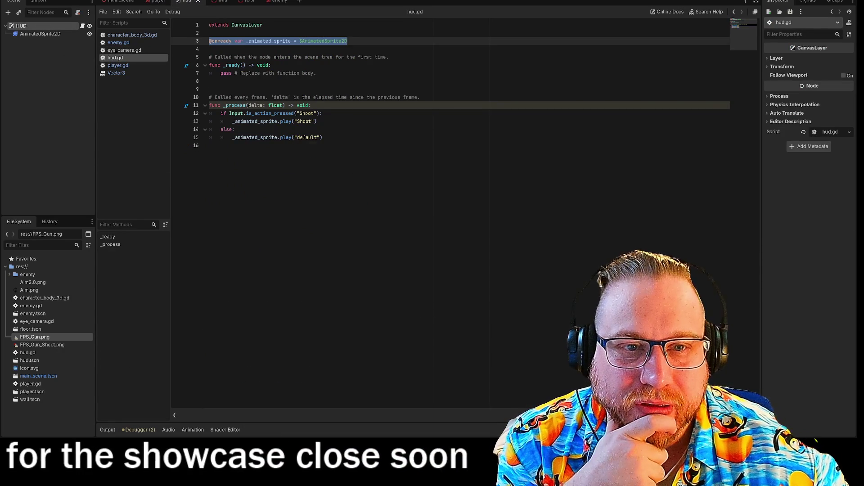
- Review the Shoot input check and animation call in hud.gd, then run the project
{"action": "left_click", "coordinate": [272, 65]}
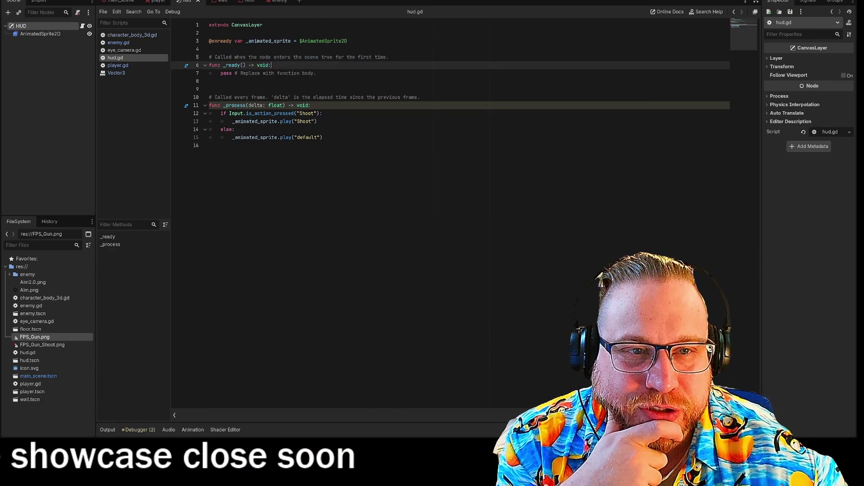
{"action": "left_click_drag", "start_coordinate": [221, 113], "coordinate": [317, 121]}
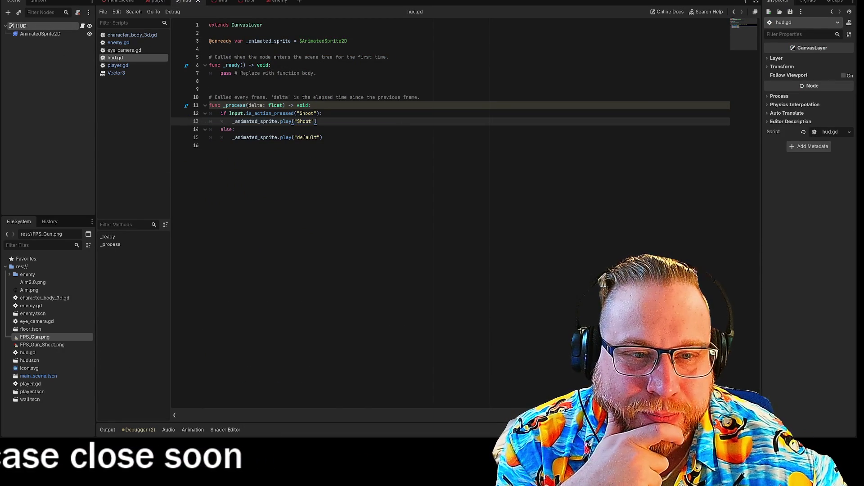
{"action": "left_click", "coordinate": [209, 146]}
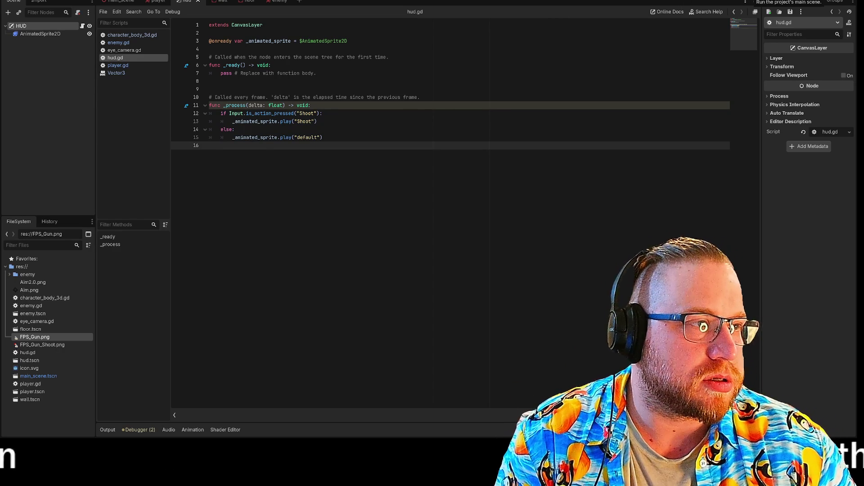
{"action": "left_click", "coordinate": [753, 1]}
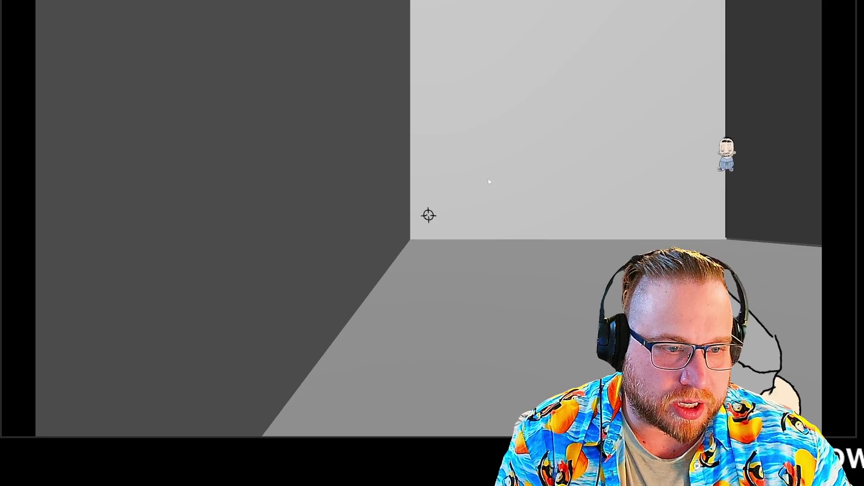
- Turn the view left toward the enemy, then stop the game
{"action": "key", "text": "Left"}
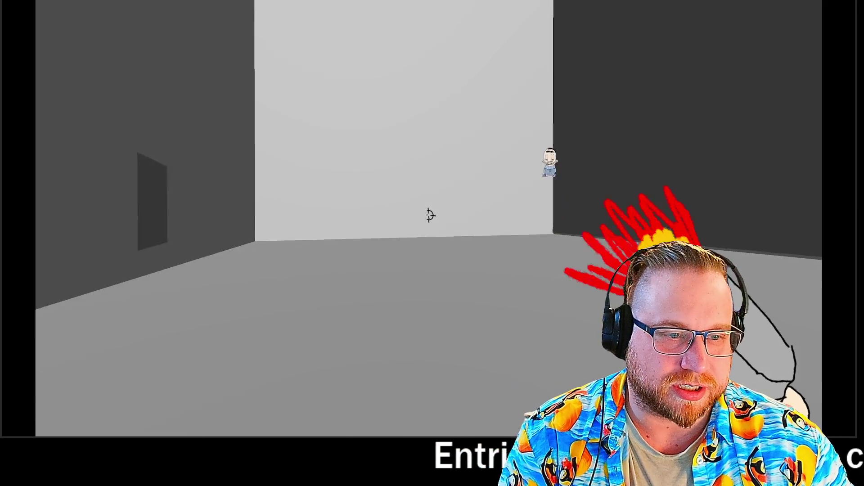
{"action": "key", "text": "Left"}
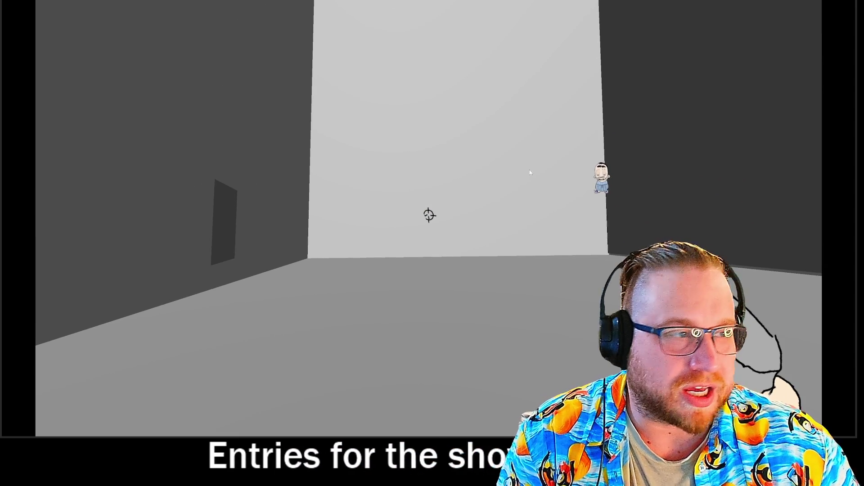
{"action": "key", "text": "Escape"}
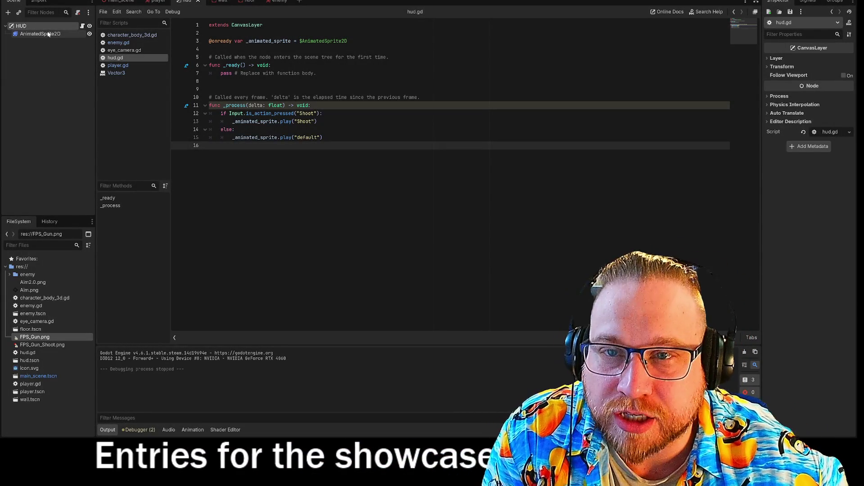
- Move the muzzle-flash frame first in the Shoot animation, rerun the game, and fire
{"action": "left_click", "coordinate": [40, 34]}
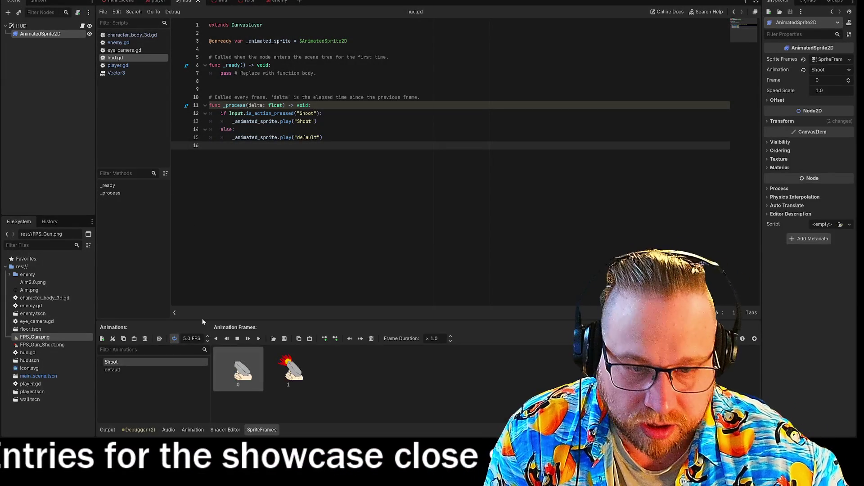
{"action": "left_click_drag", "start_coordinate": [230, 368], "coordinate": [288, 369]}
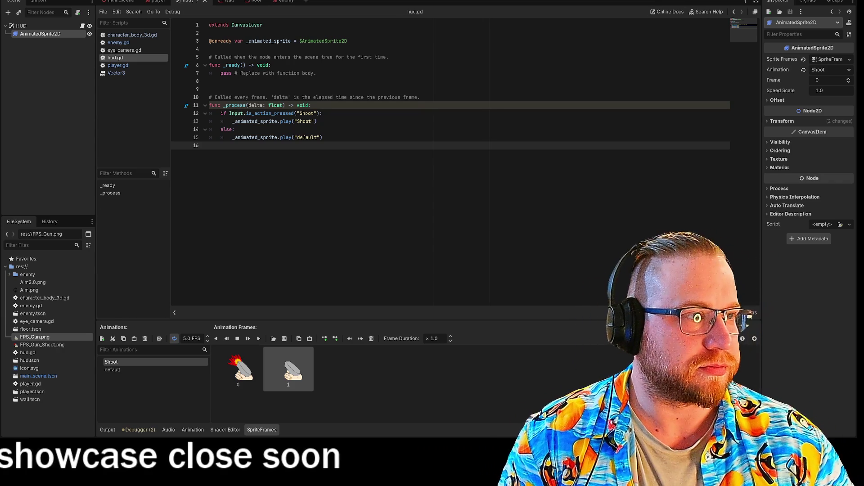
{"action": "key", "text": "F5"}
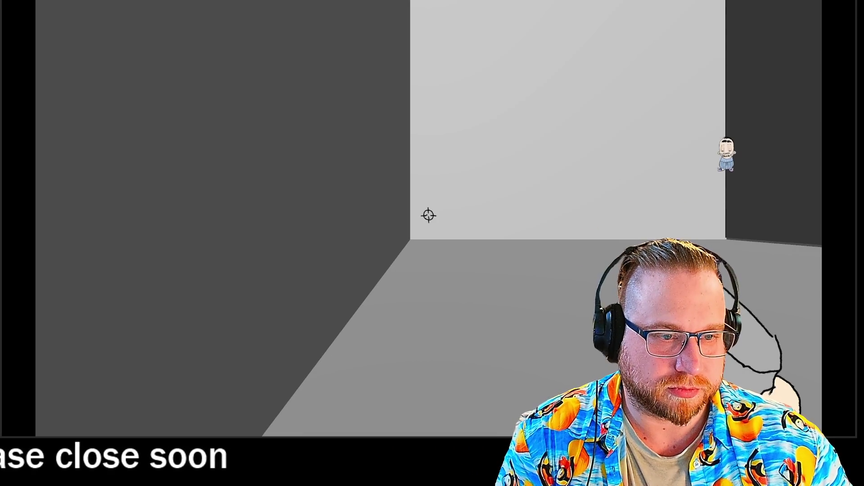
{"action": "mouse_move", "coordinate": [428, 215]}
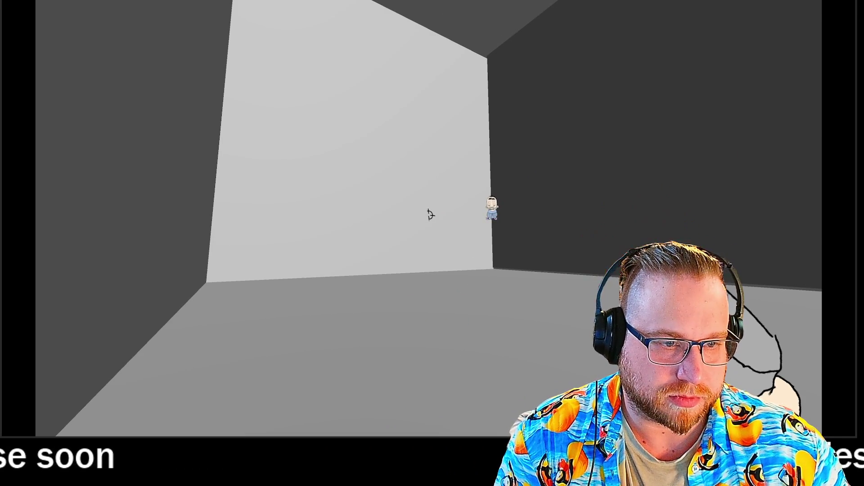
{"action": "left_click", "coordinate": [431, 215]}
{"action": "mouse_move", "coordinate": [428, 216]}
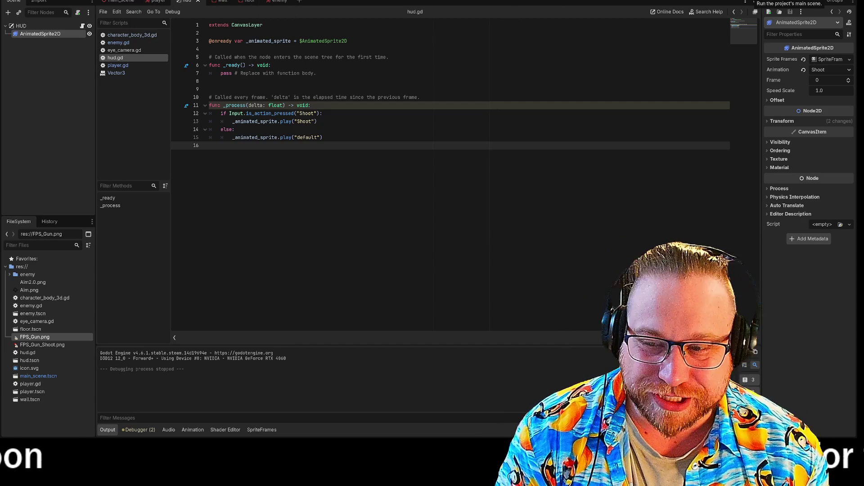
{"action": "key", "text": "F5"}
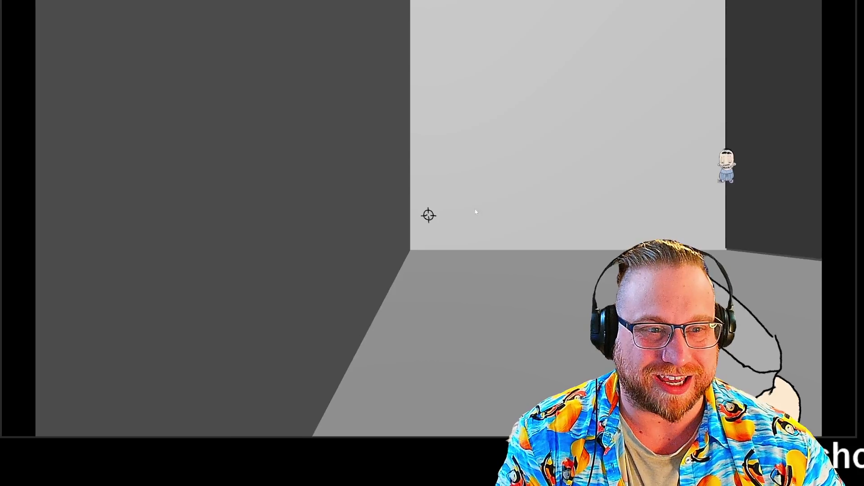
- Walk through the room, past the wall door into the bright room, then stop with F8
{"action": "key", "text": "w"}
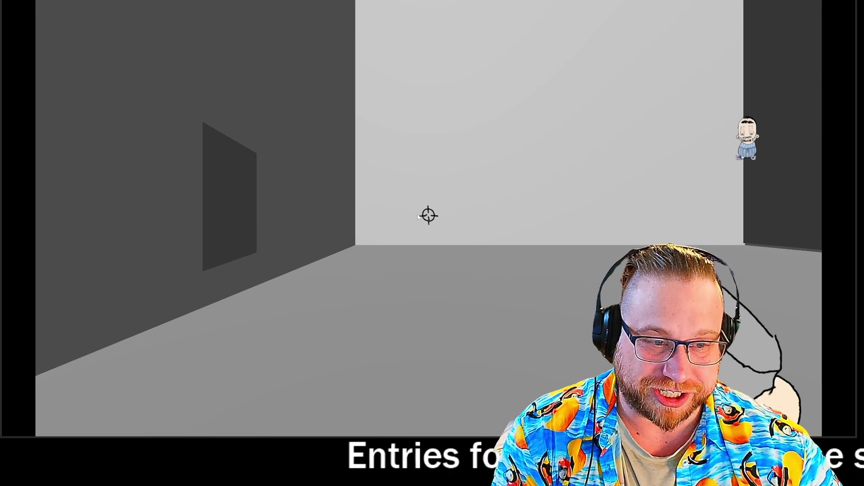
{"action": "key", "text": "w"}
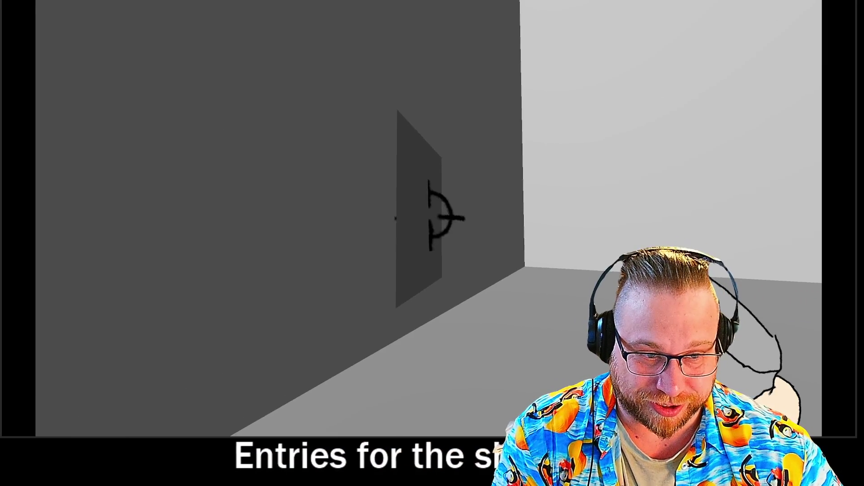
{"action": "key", "text": "w"}
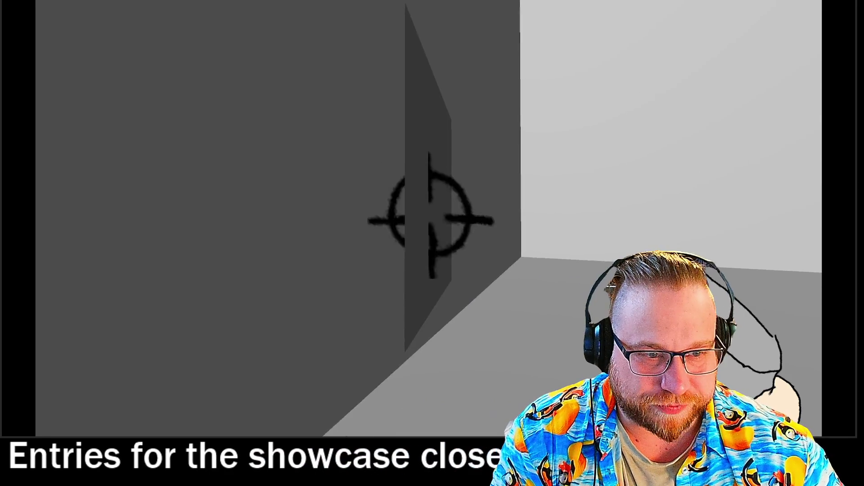
{"action": "key", "text": "w"}
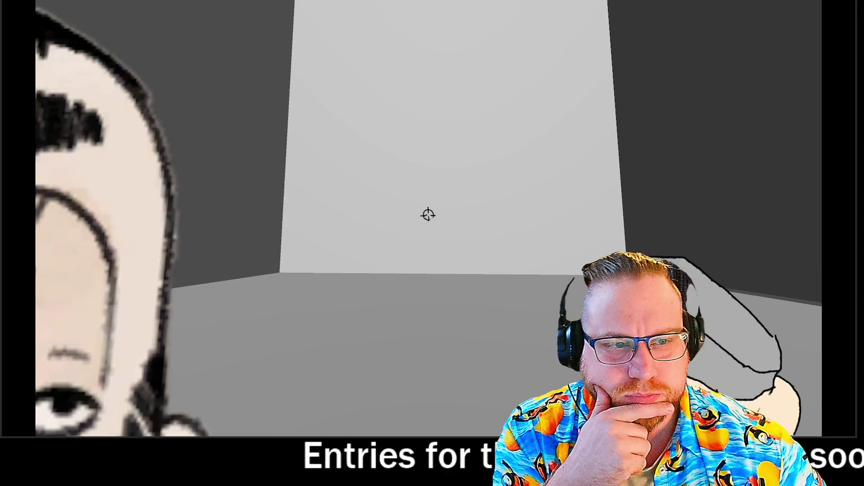
{"action": "key", "text": "F8"}
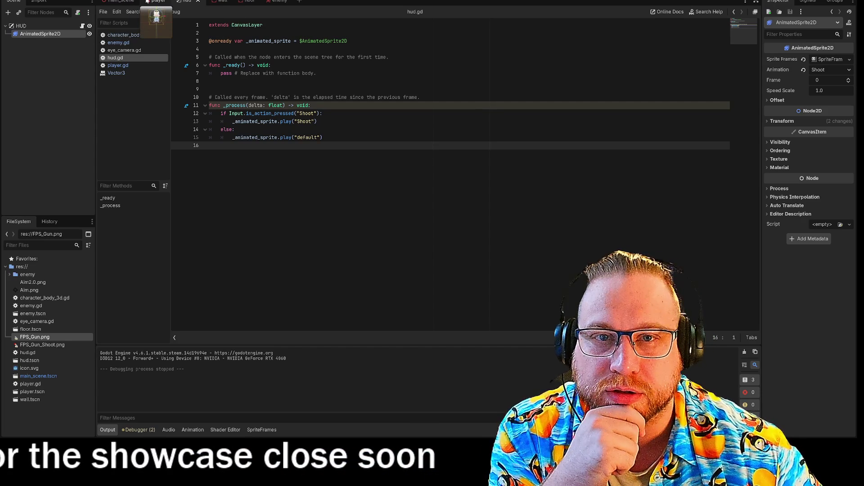
- Open the player scene, inspect the Retical sprite, and delete the comment above _process
{"action": "left_click", "coordinate": [158, 4]}
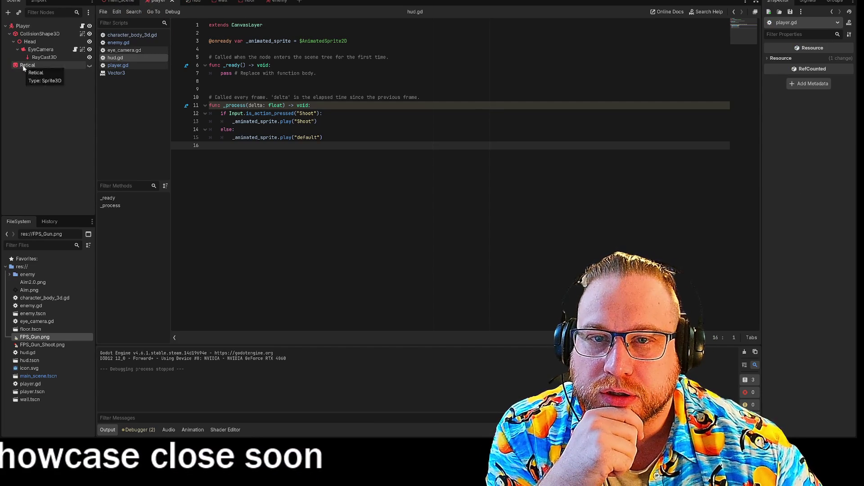
{"action": "left_click", "coordinate": [23, 66]}
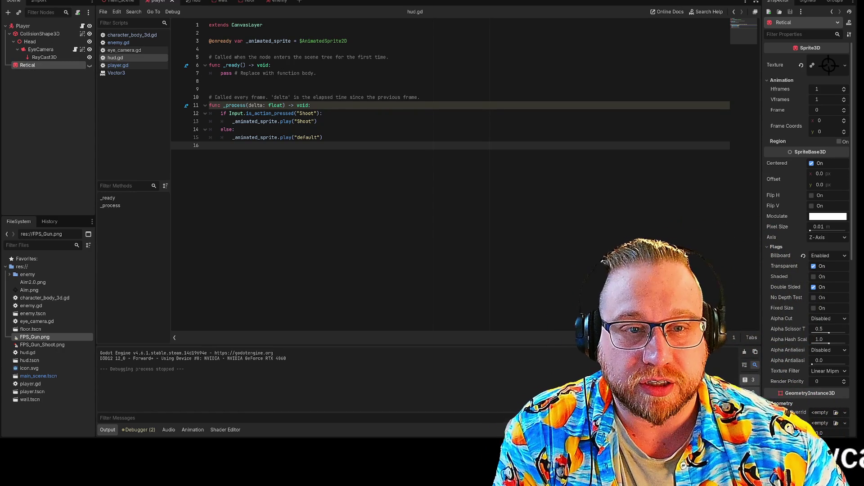
{"action": "left_click_drag", "start_coordinate": [212, 98], "coordinate": [420, 97]}
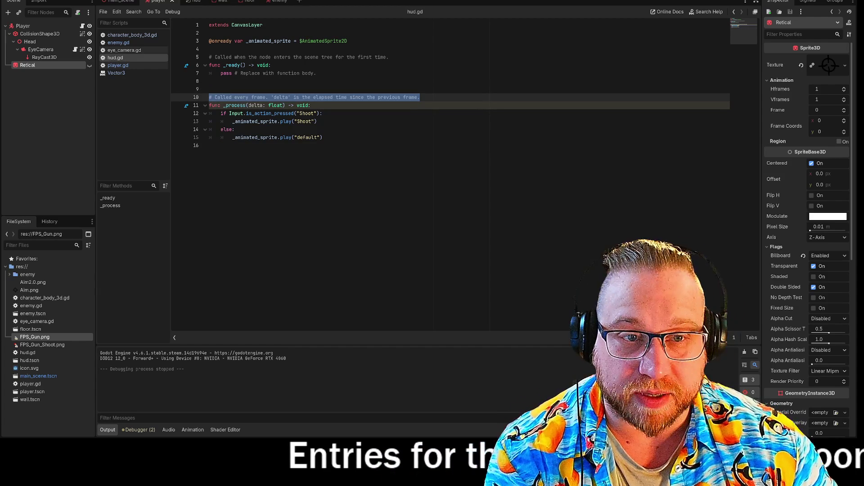
{"action": "key", "text": "BackSpace"}
- Delete the _ready function and leftover blank lines from hud.gd, then run the main scene
{"action": "left_click", "coordinate": [317, 73]}
{"action": "left_click_drag", "start_coordinate": [221, 73], "coordinate": [209, 57]}
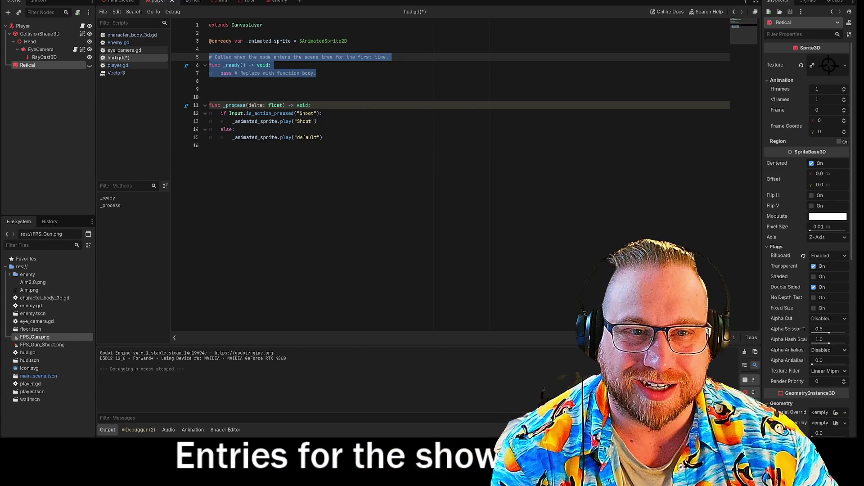
{"action": "key", "text": "BackSpace"}
{"action": "key", "text": "Delete"}
{"action": "key", "text": "Delete"}
{"action": "key", "text": "Delete"}
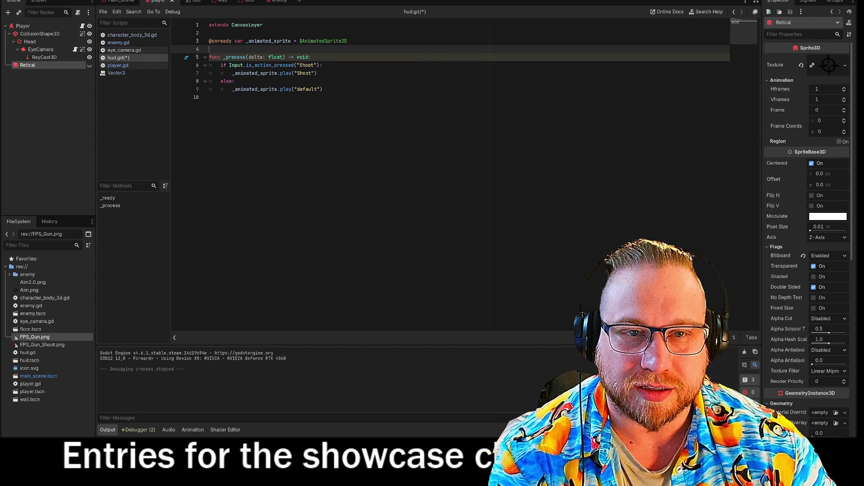
{"action": "left_click_drag", "start_coordinate": [322, 89], "coordinate": [235, 81]}
{"action": "left_click", "coordinate": [209, 98]}
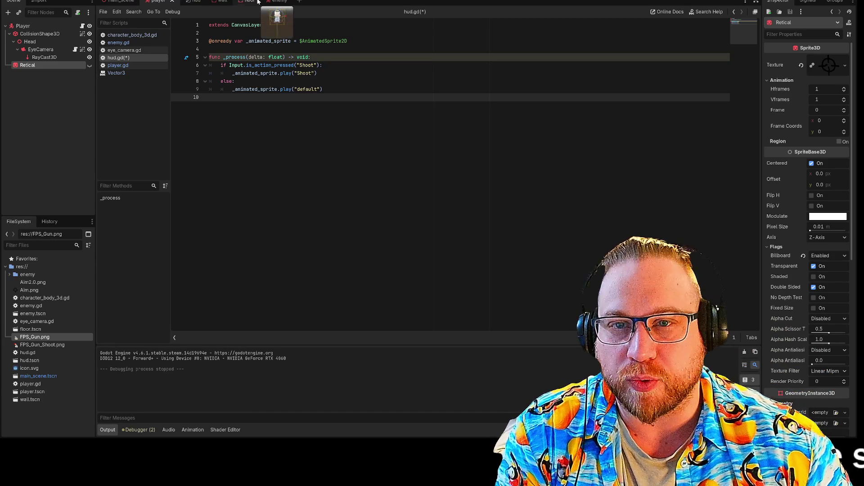
{"action": "left_click", "coordinate": [116, 2]}
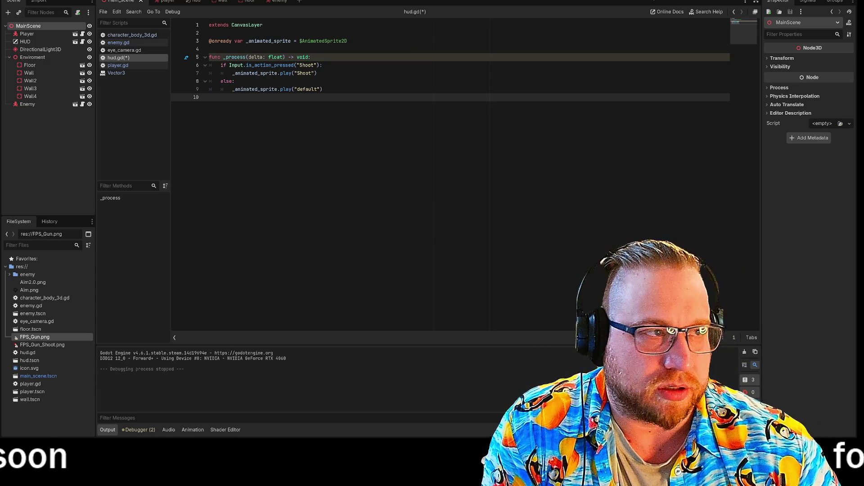
{"action": "key", "text": "F5"}
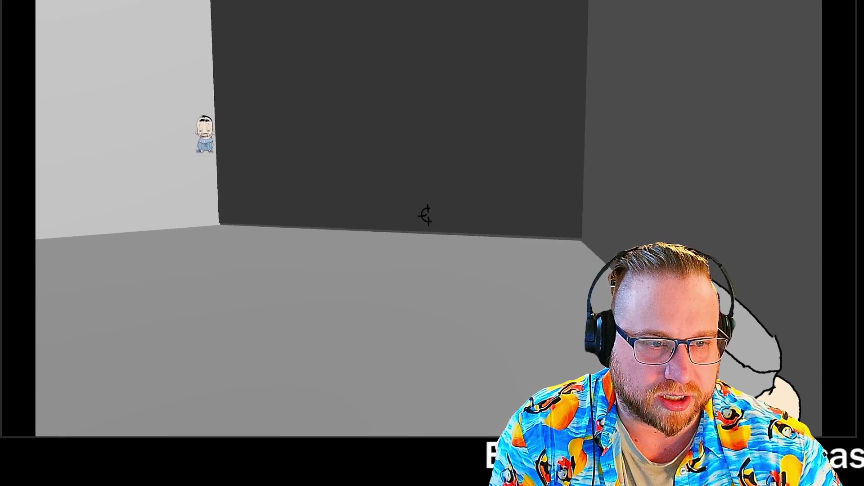
- Walk the player forward toward the back wall in the running game
{"action": "key", "text": "w"}
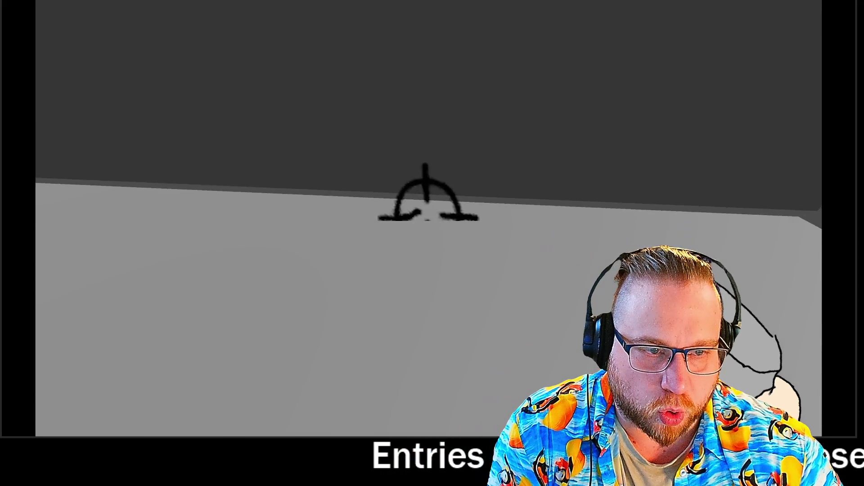
{"action": "key", "text": "w"}
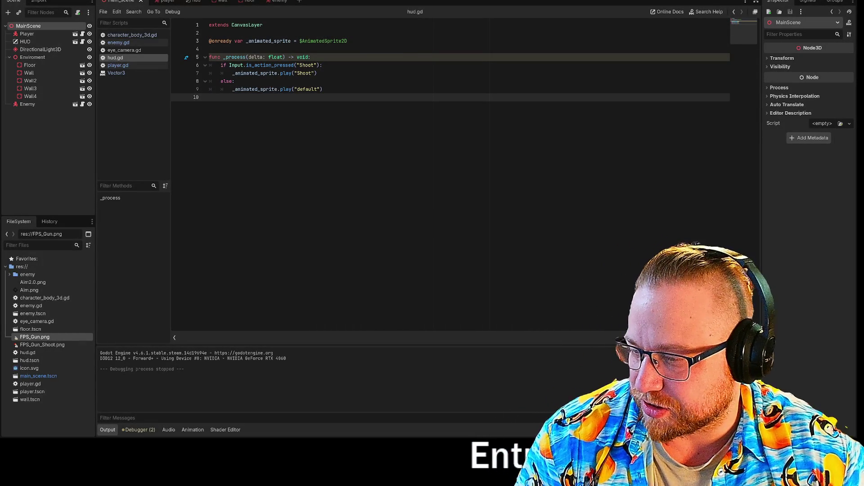
{"action": "key", "text": "alt+Tab"}
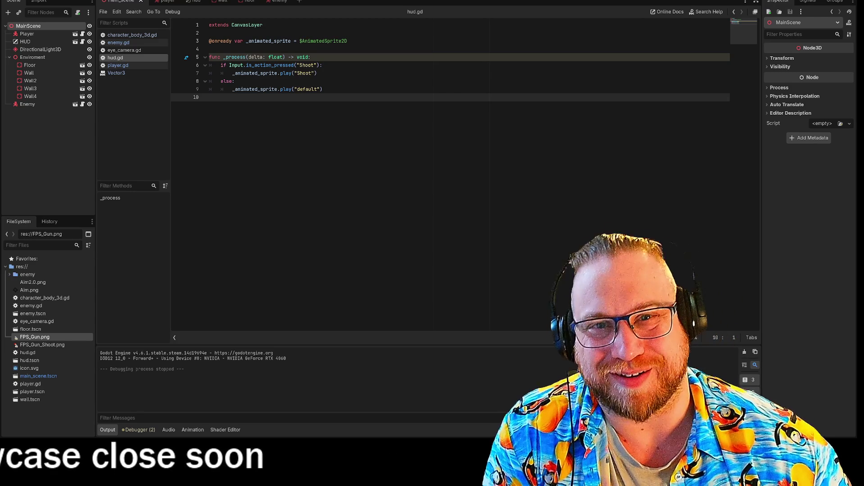
{"action": "double_click", "coordinate": [214, 57]}
{"action": "left_click", "coordinate": [210, 97]}
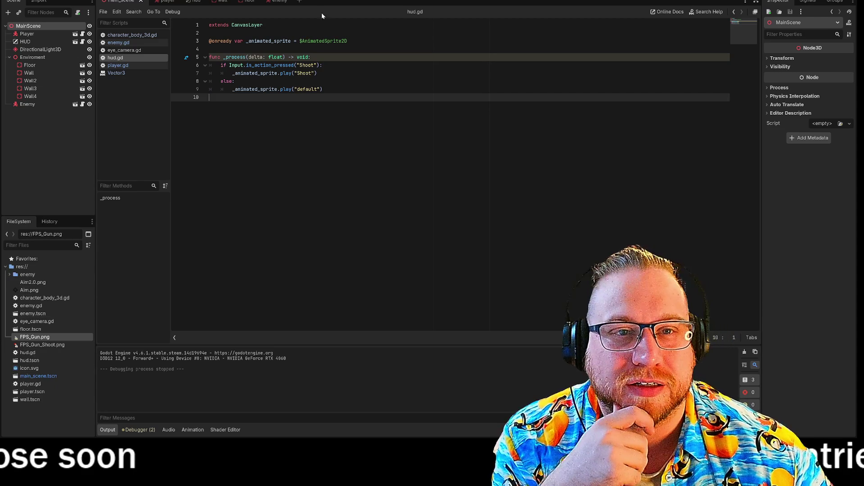
- In the enemy scene, create a Walk subfolder inside the enemy folder
{"action": "left_click", "coordinate": [272, 3]}
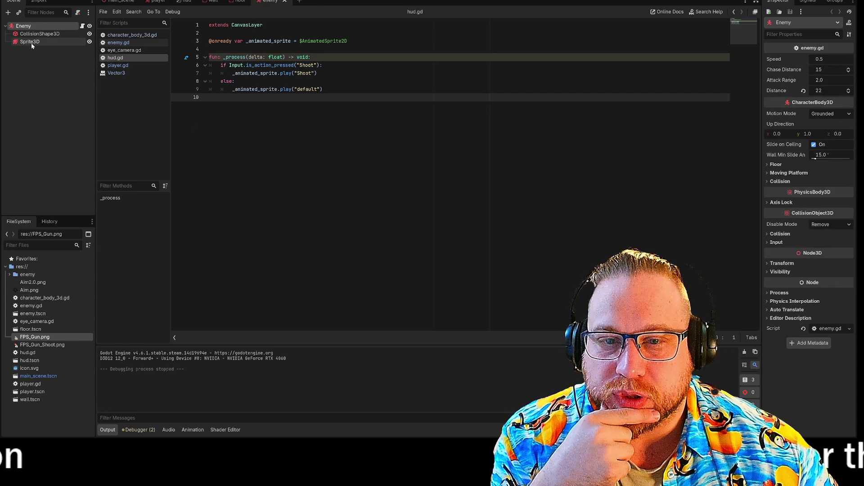
{"action": "left_click", "coordinate": [29, 41]}
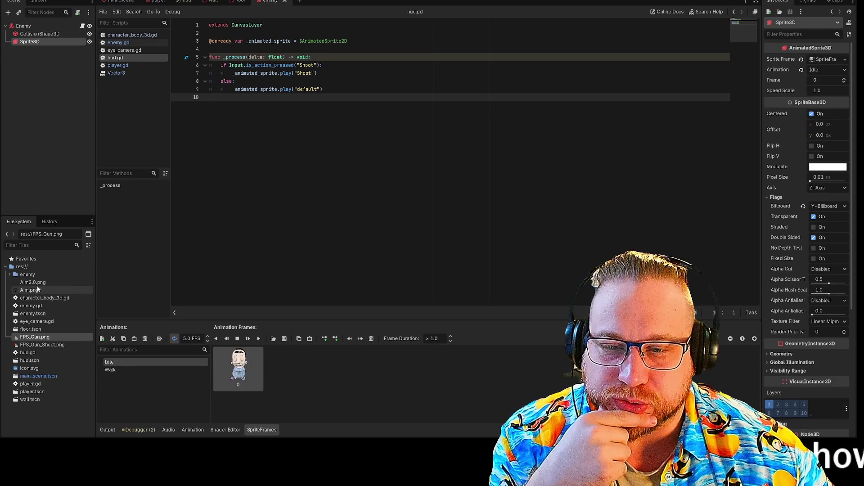
{"action": "left_click", "coordinate": [10, 275]}
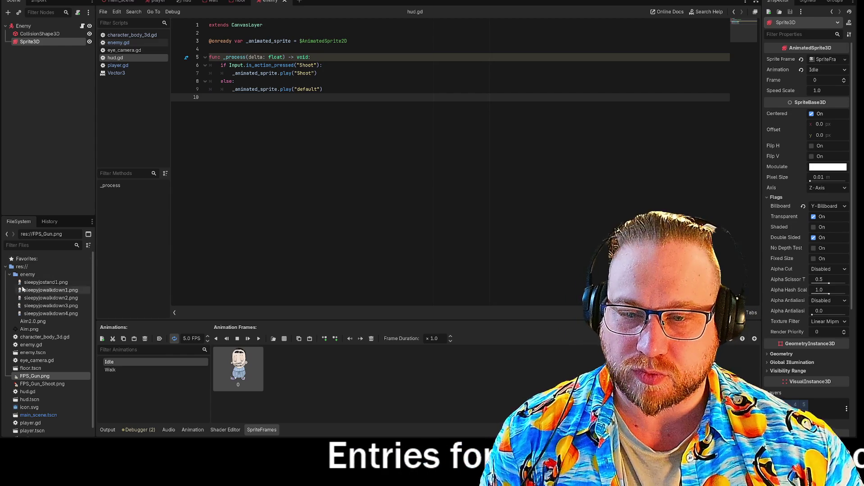
{"action": "right_click", "coordinate": [27, 277]}
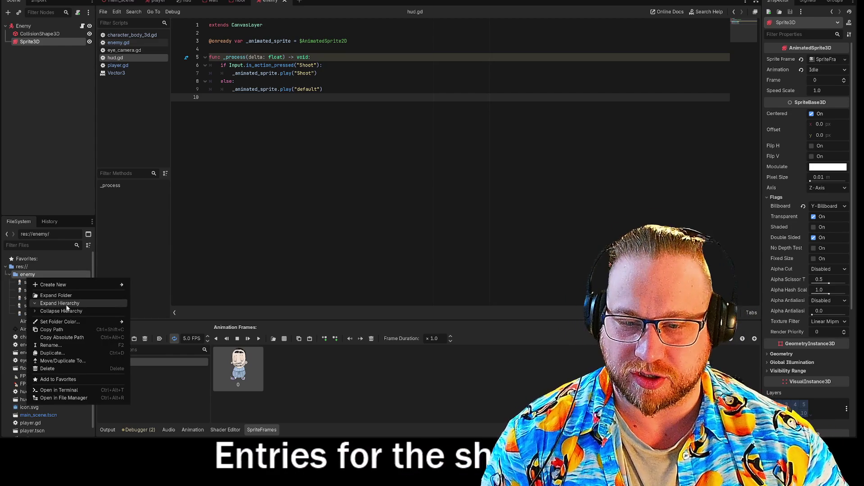
{"action": "mouse_move", "coordinate": [55, 286]}
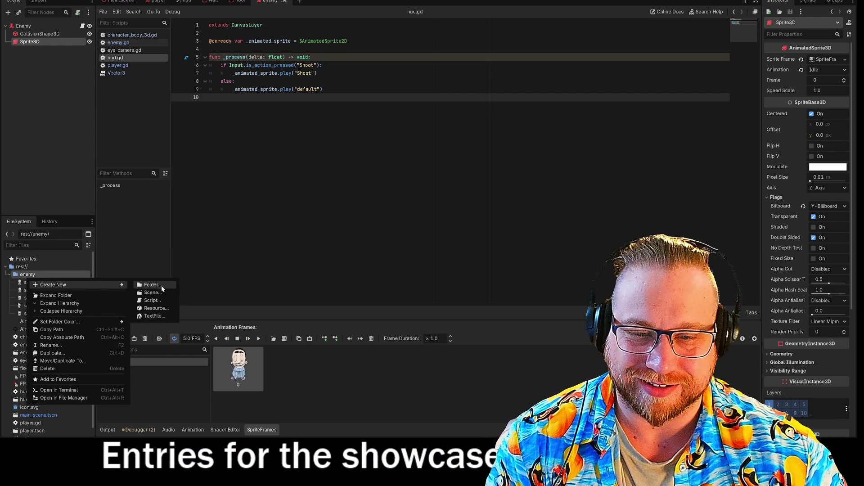
{"action": "left_click", "coordinate": [161, 286]}
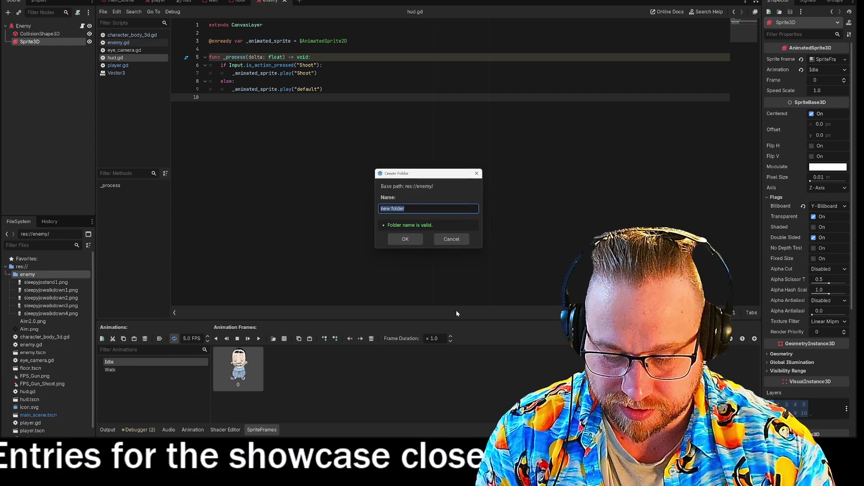
{"action": "type", "text": "Walk"}
{"action": "key", "text": "Return"}
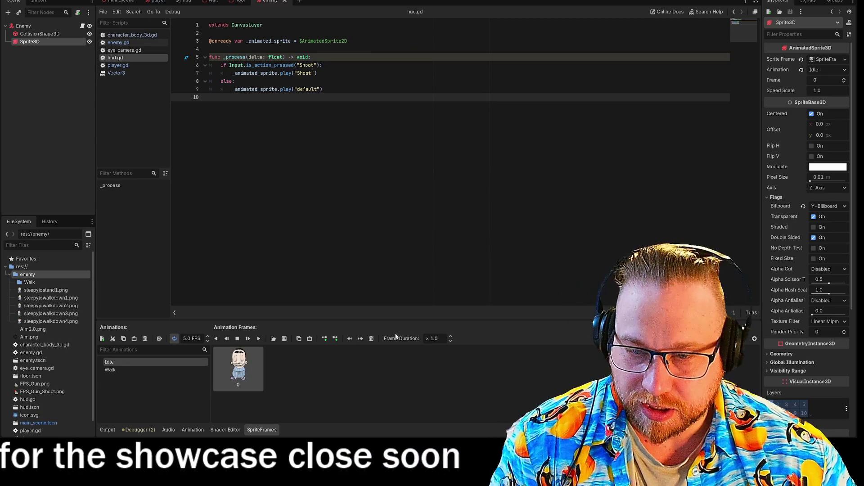
- Move the four walk-down frames into the Walk folder
{"action": "left_click", "coordinate": [47, 299]}
{"action": "left_click", "coordinate": [51, 321], "text": "shift"}
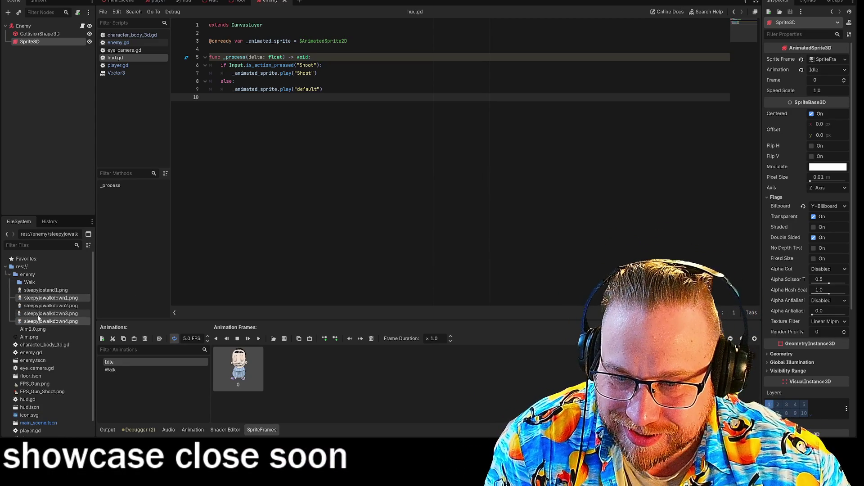
{"action": "mouse_move", "coordinate": [51, 320]}
{"action": "left_mouse_down"}
{"action": "mouse_move", "coordinate": [45, 300]}
{"action": "mouse_move", "coordinate": [79, 286]}
{"action": "left_mouse_up"}
{"action": "left_click", "coordinate": [406, 220]}
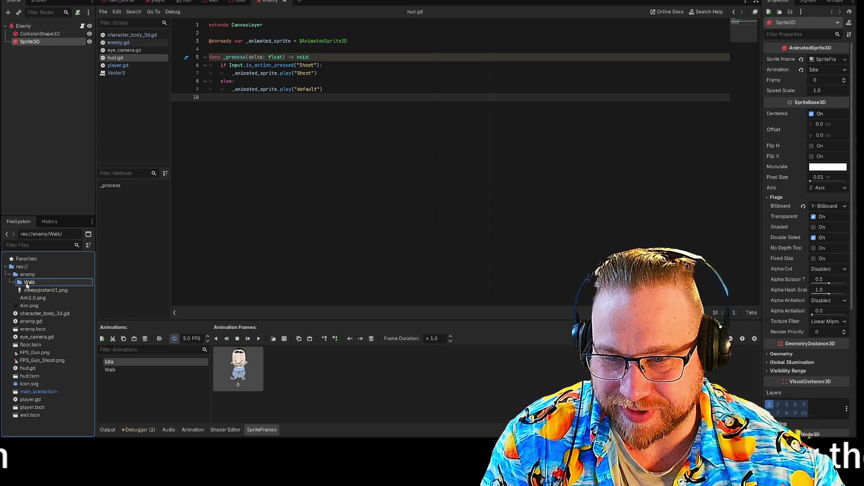
- Create an Idle subfolder and move sleepyjostand1.png into it
{"action": "right_click", "coordinate": [27, 276]}
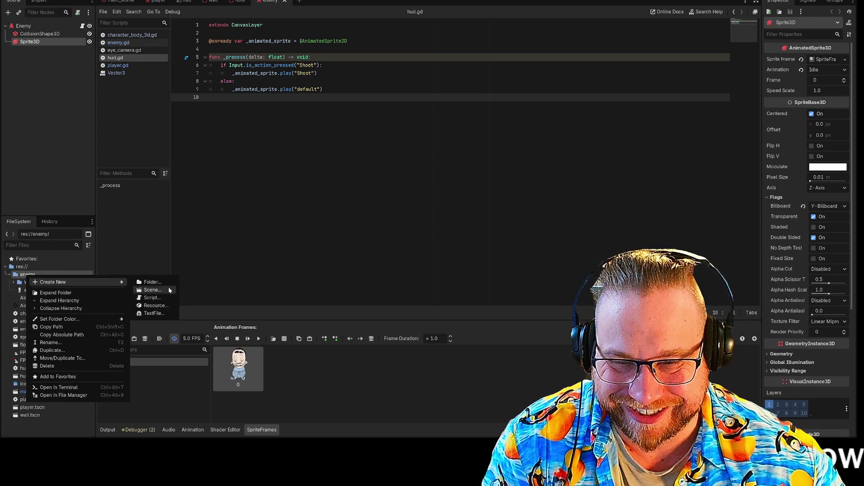
{"action": "left_click", "coordinate": [161, 282]}
{"action": "type", "text": "Idle"}
{"action": "key", "text": "Return"}
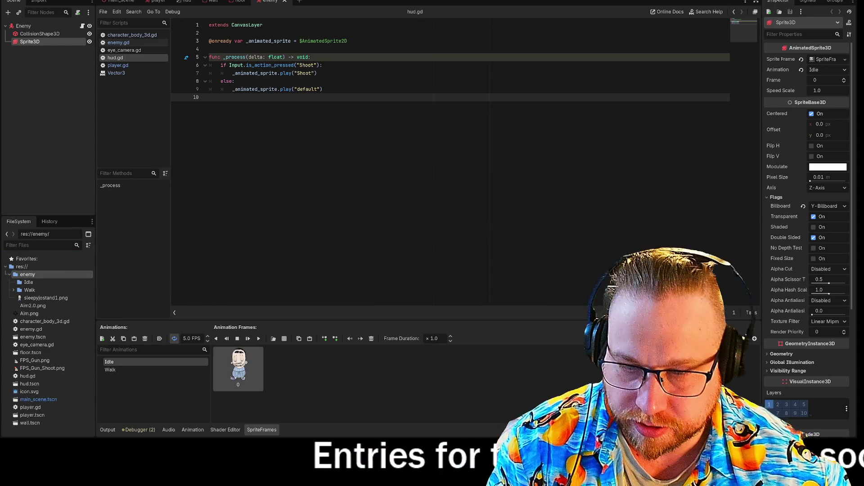
{"action": "left_click_drag", "start_coordinate": [43, 298], "coordinate": [28, 283]}
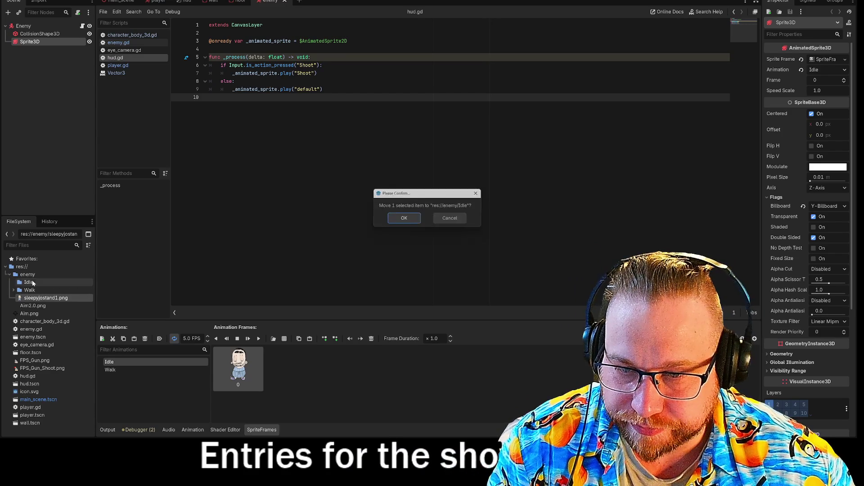
{"action": "left_click", "coordinate": [404, 219]}
- Create an Attack subfolder inside the enemy folder
{"action": "right_click", "coordinate": [28, 275]}
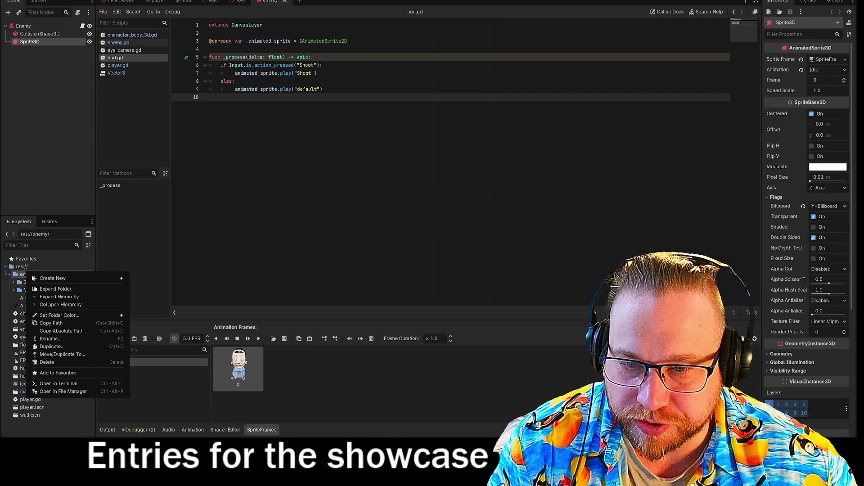
{"action": "mouse_move", "coordinate": [62, 280]}
{"action": "left_click", "coordinate": [152, 276]}
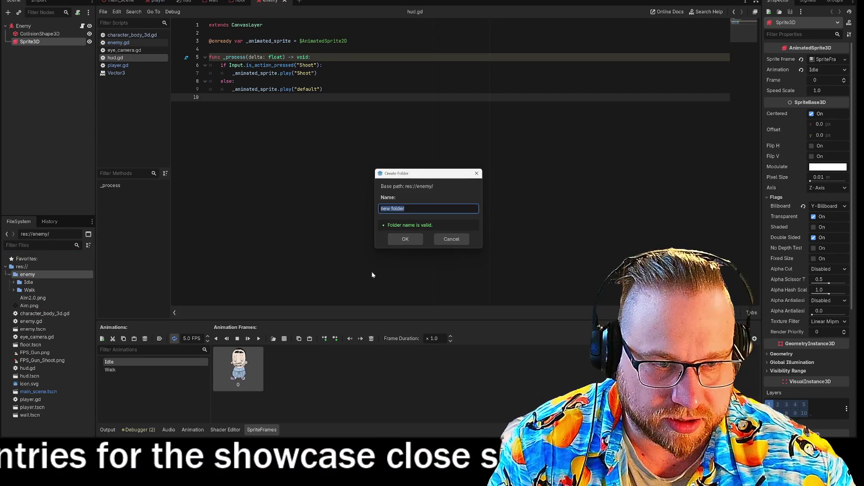
{"action": "type", "text": "Attack"}
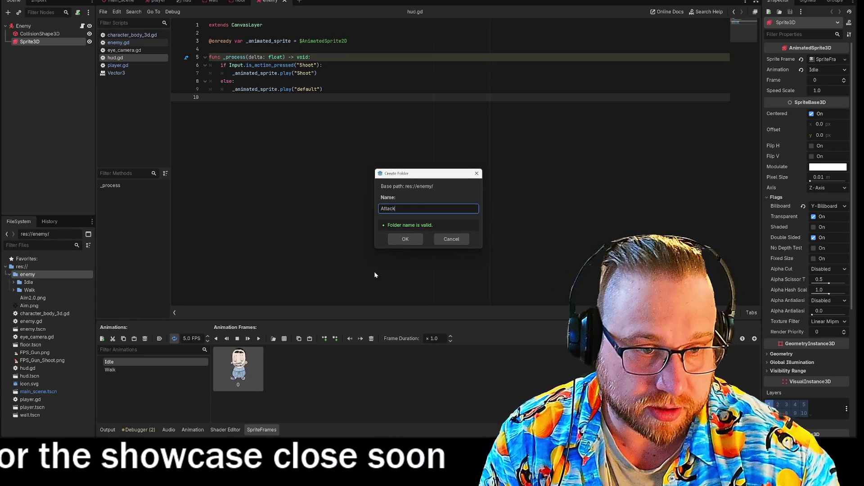
{"action": "key", "text": "Return"}
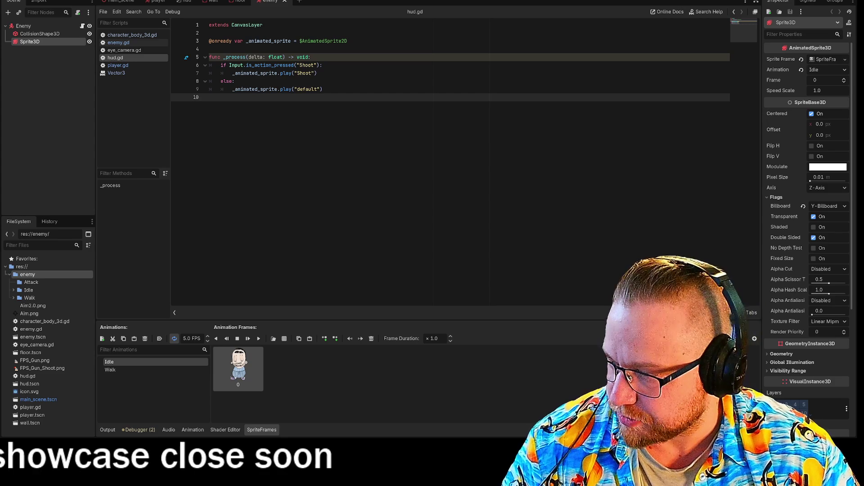
{"action": "key", "text": "super+e"}
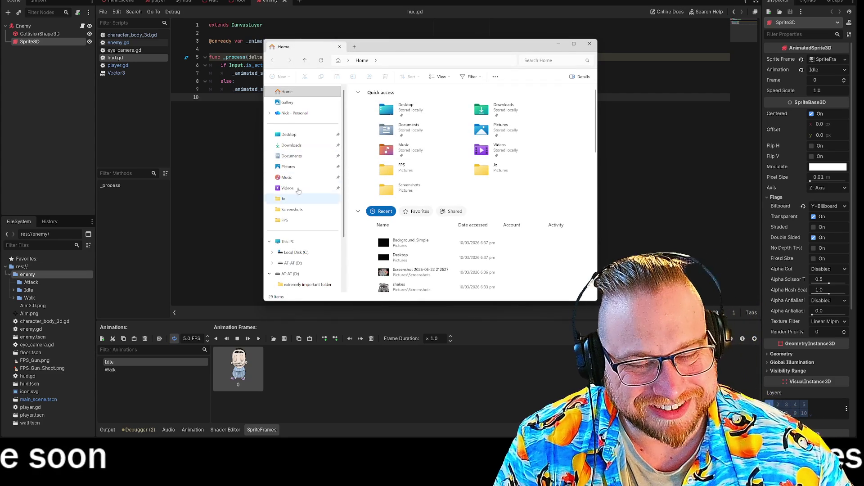
- Navigate File Explorer to the Pictures\Jo folder of sleepyjo sprite images
{"action": "double_click", "coordinate": [382, 104]}
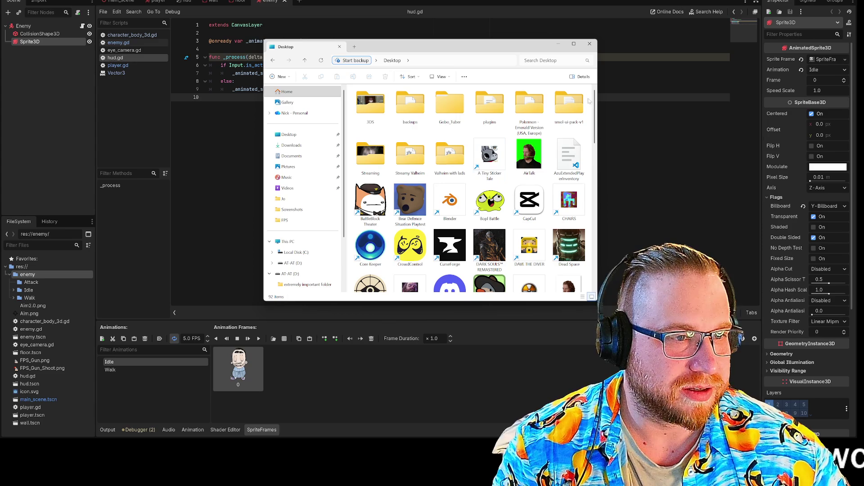
{"action": "left_click", "coordinate": [288, 167]}
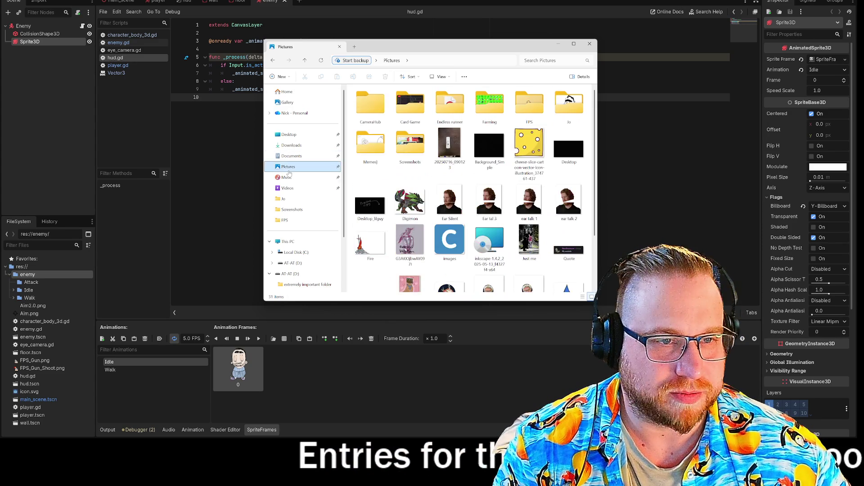
{"action": "double_click", "coordinate": [569, 104]}
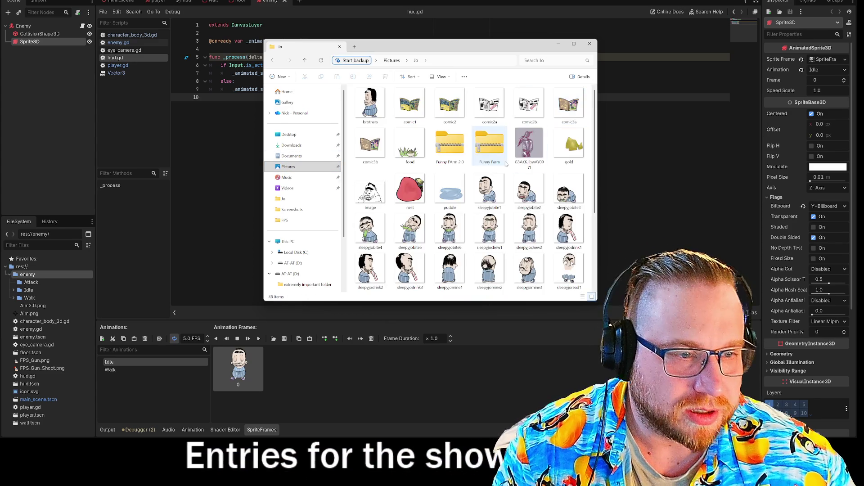
{"action": "scroll", "coordinate": [506, 230], "scroll_direction": "down", "scroll_amount": 5}
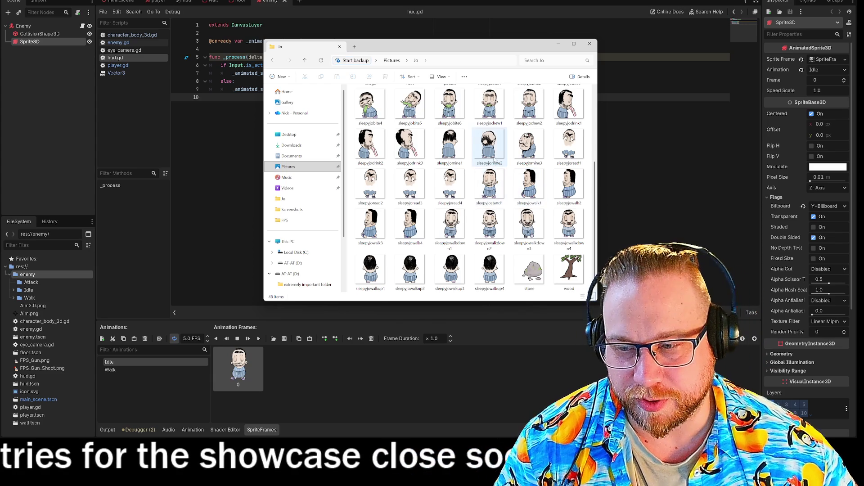
{"action": "scroll", "coordinate": [505, 251], "scroll_direction": "up", "scroll_amount": 3}
{"action": "scroll", "coordinate": [505, 251], "scroll_direction": "down", "scroll_amount": 3}
{"action": "scroll", "coordinate": [505, 251], "scroll_direction": "up", "scroll_amount": 3}
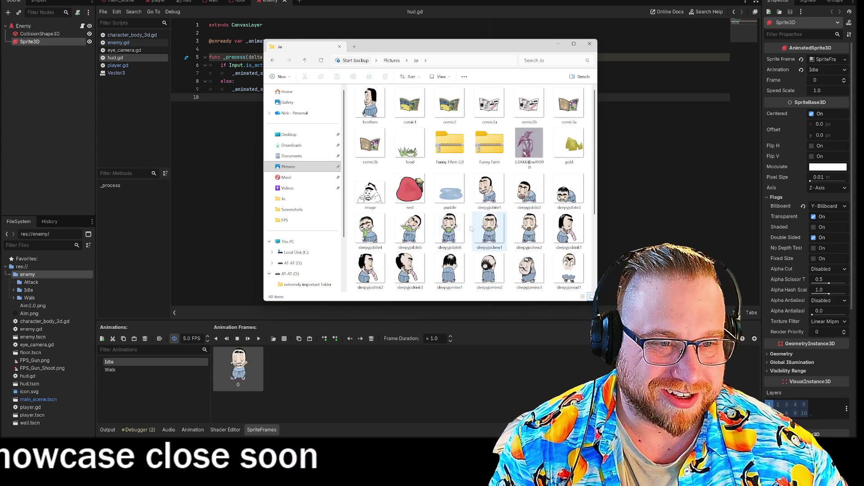
{"action": "scroll", "coordinate": [408, 197], "scroll_direction": "down", "scroll_amount": 3}
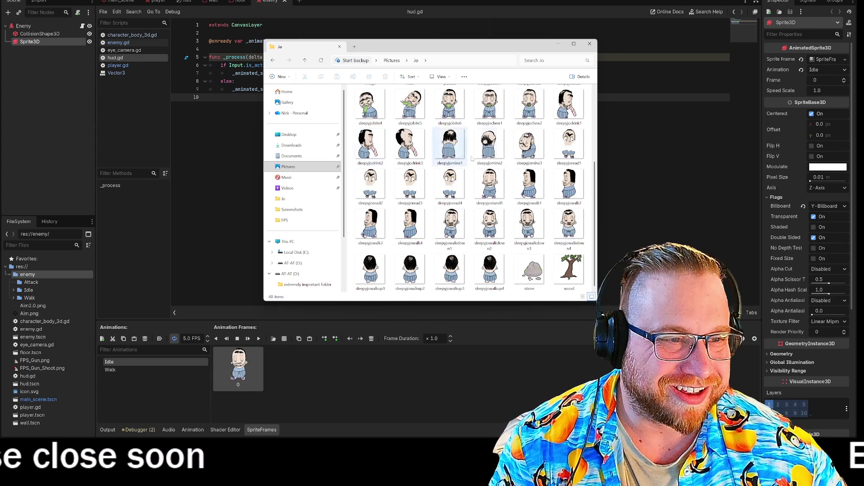
{"action": "scroll", "coordinate": [495, 165], "scroll_direction": "up", "scroll_amount": 3}
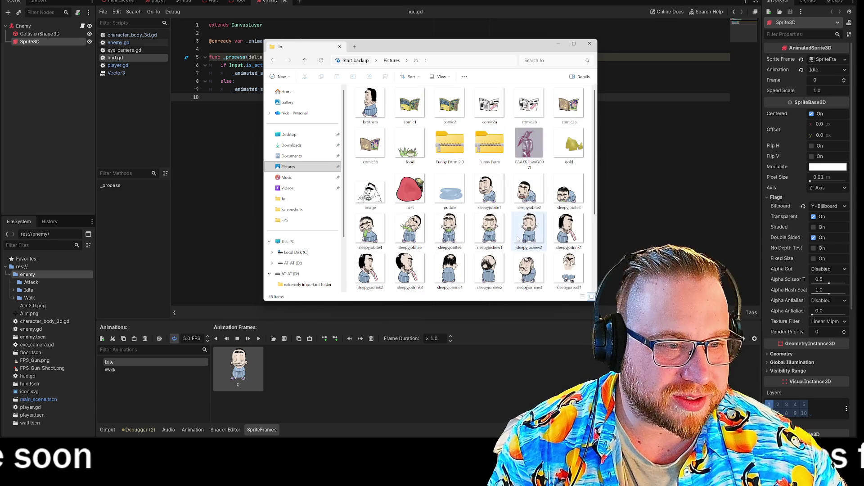
{"action": "scroll", "coordinate": [509, 221], "scroll_direction": "down", "scroll_amount": 3}
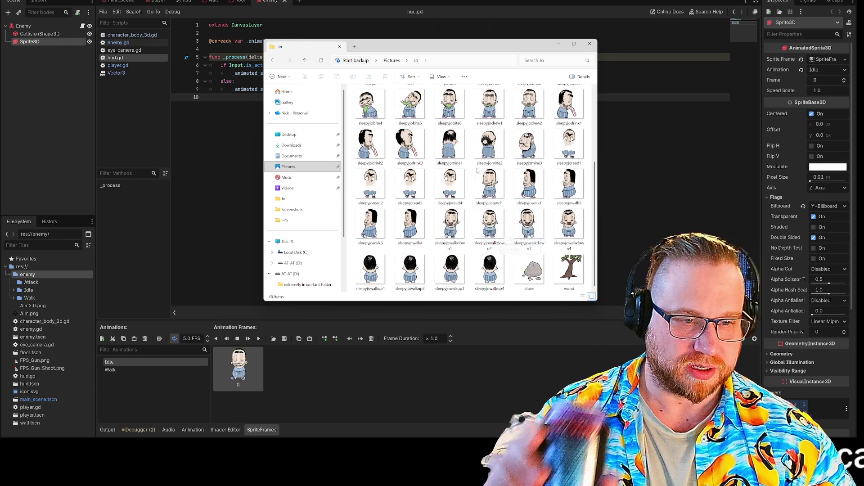
{"action": "scroll", "coordinate": [503, 205], "scroll_direction": "up", "scroll_amount": 3}
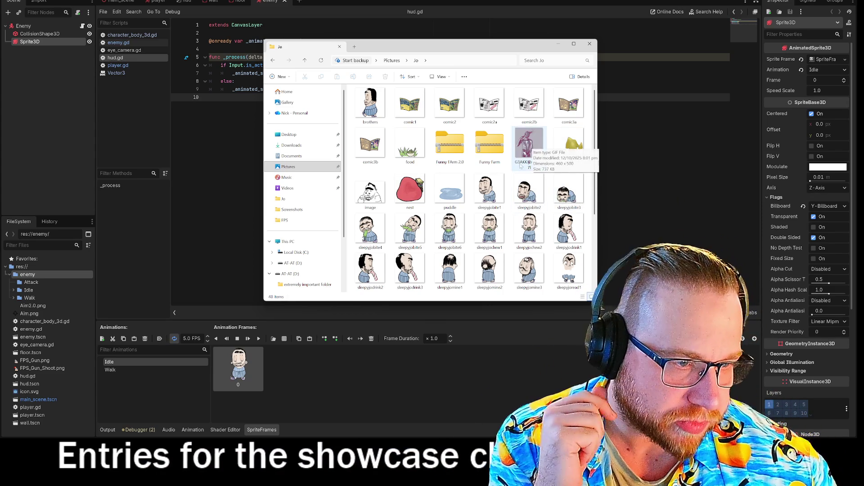
{"action": "scroll", "coordinate": [532, 146], "scroll_direction": "down", "scroll_amount": 3}
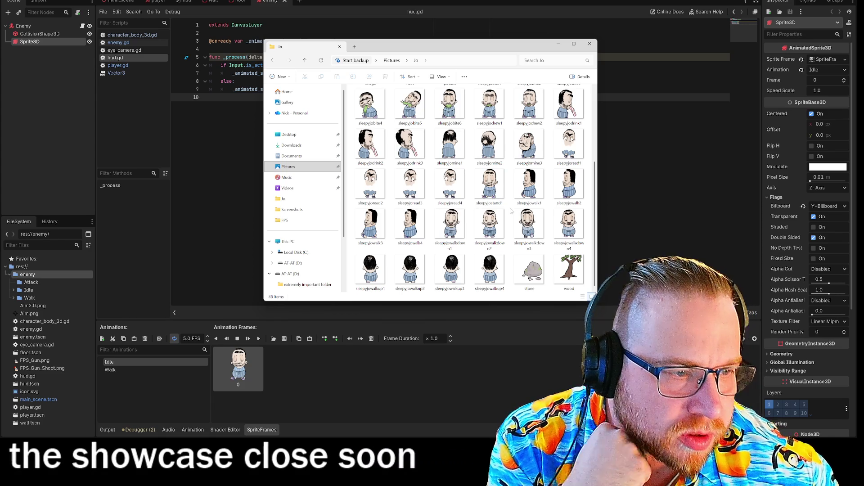
{"action": "scroll", "coordinate": [509, 210], "scroll_direction": "up", "scroll_amount": 3}
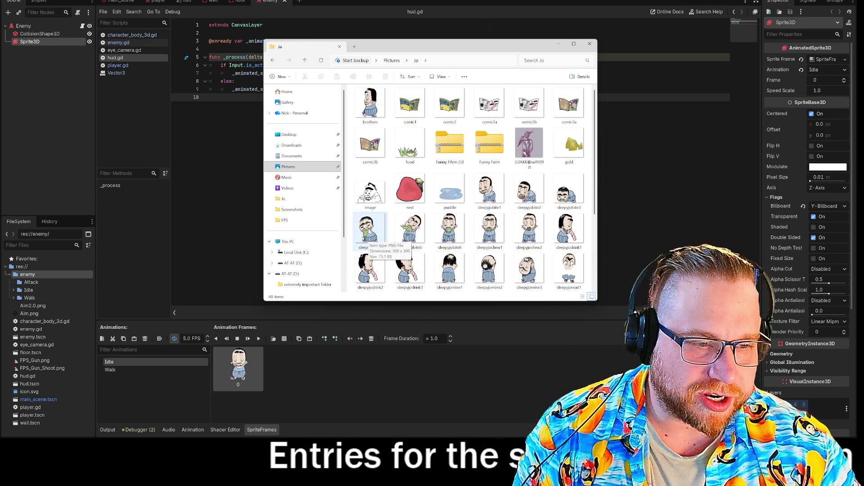
- Drag sleepyjobite4–6 and sleepyjochew1–2 into the project's res://enemy/Attack folder
{"action": "left_click", "coordinate": [368, 230]}
{"action": "left_click", "coordinate": [409, 230], "text": "ctrl"}
{"action": "left_click", "coordinate": [450, 230], "text": "ctrl"}
{"action": "left_click", "coordinate": [489, 230], "text": "ctrl"}
{"action": "left_click", "coordinate": [529, 229], "text": "ctrl"}
{"action": "mouse_move", "coordinate": [375, 229]}
{"action": "left_mouse_down"}
{"action": "mouse_move", "coordinate": [384, 259]}
{"action": "mouse_move", "coordinate": [28, 284]}
{"action": "left_mouse_up"}
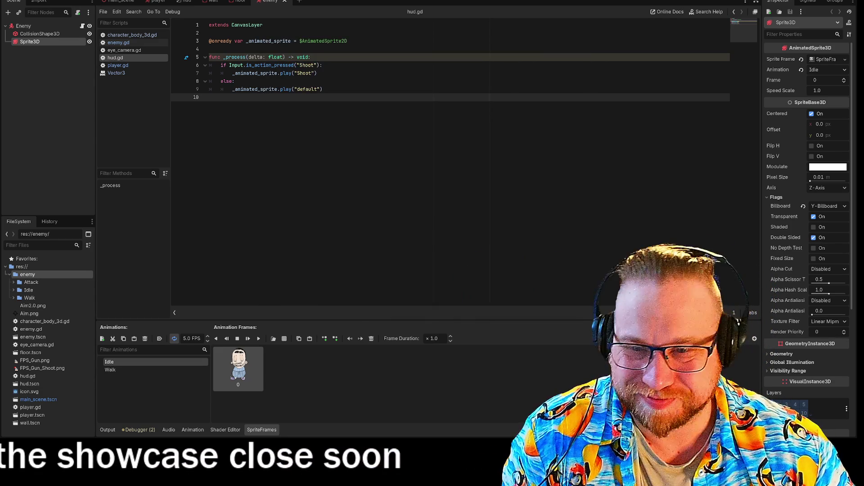
- Add a new animation named Attack to the enemy sprite's SpriteFrames
{"action": "left_click", "coordinate": [102, 338]}
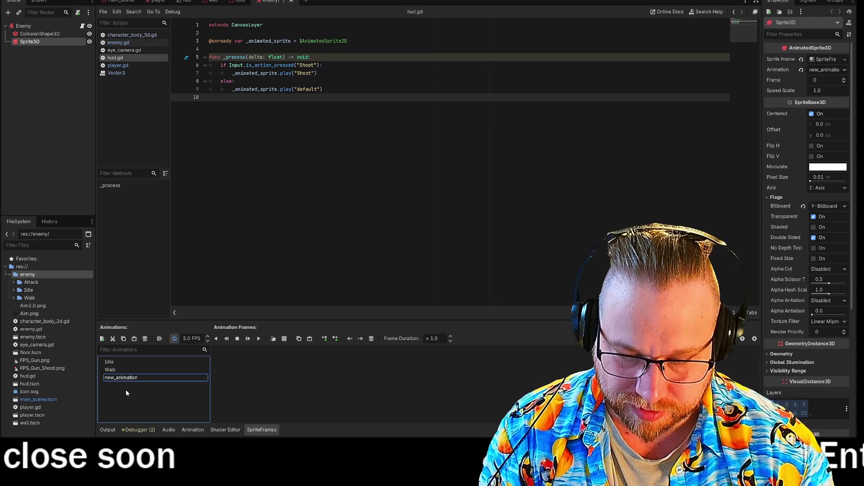
{"action": "left_click", "coordinate": [117, 381]}
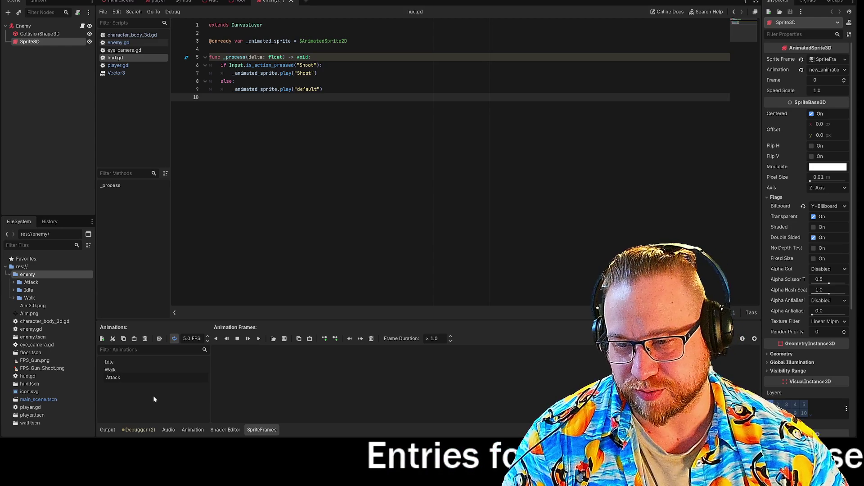
{"action": "left_click", "coordinate": [153, 396]}
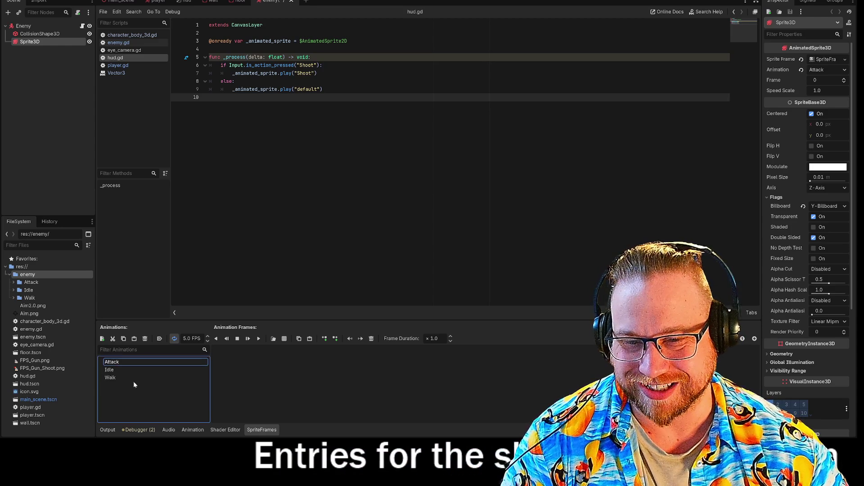
- Drag the five images from the Attack folder into Attack's Animation Frames
{"action": "left_click", "coordinate": [14, 283]}
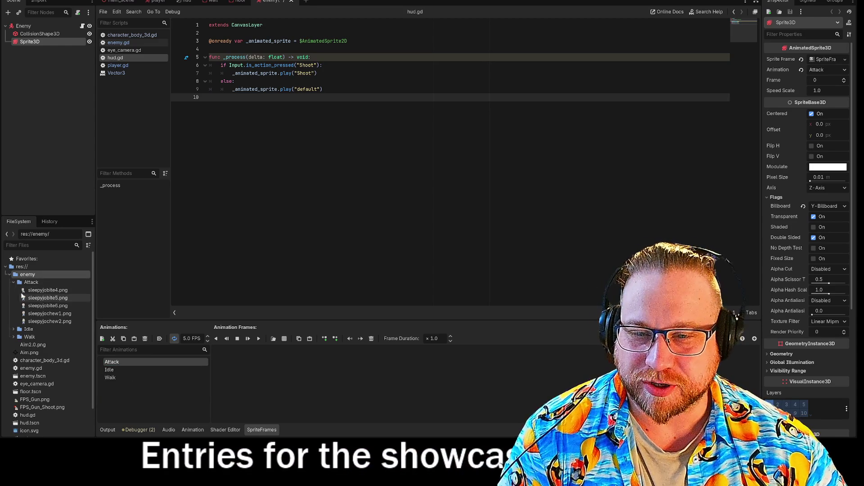
{"action": "left_click", "coordinate": [45, 290]}
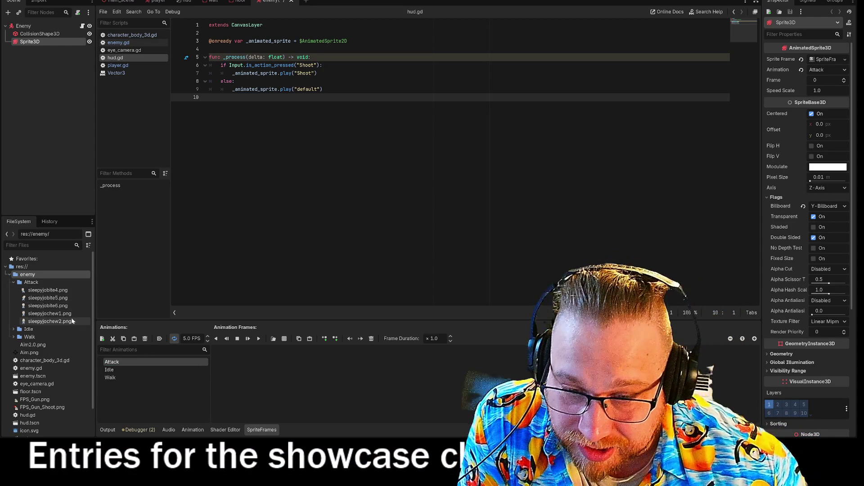
{"action": "left_click", "coordinate": [54, 321], "text": "shift"}
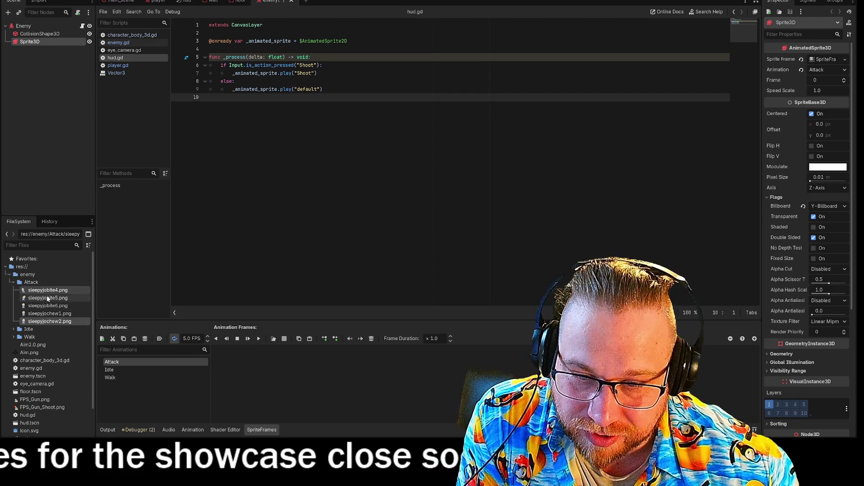
{"action": "mouse_move", "coordinate": [51, 319]}
{"action": "left_mouse_down"}
{"action": "mouse_move", "coordinate": [74, 316]}
{"action": "mouse_move", "coordinate": [295, 389]}
{"action": "mouse_move", "coordinate": [284, 391]}
{"action": "left_mouse_up"}
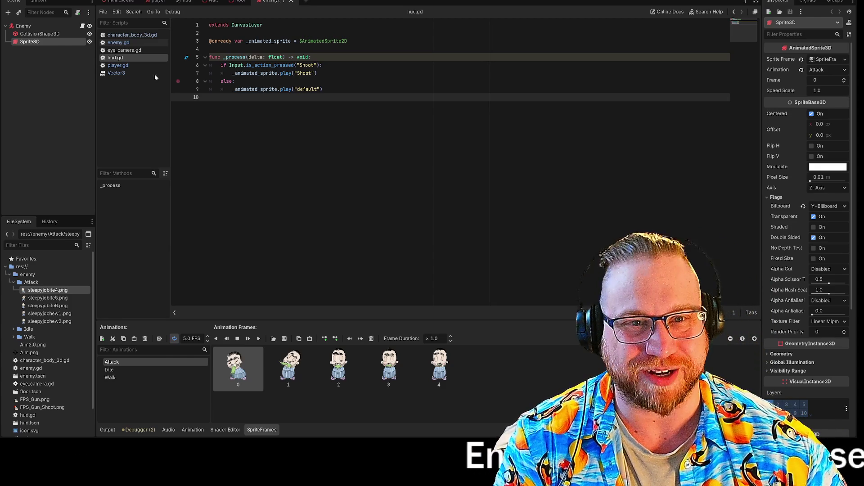
{"action": "left_click", "coordinate": [82, 26]}
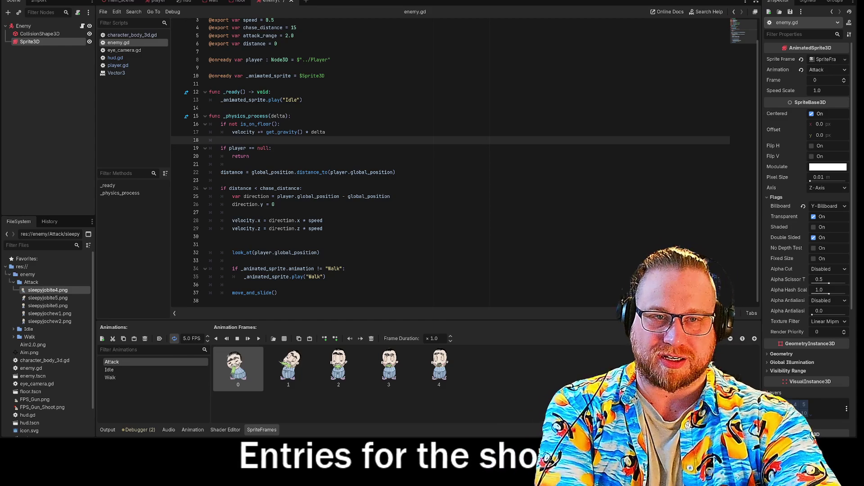
- Delete the blank line 9 between the onready variables in enemy.gd
{"action": "scroll", "coordinate": [405, 162], "scroll_direction": "up", "scroll_amount": 1}
{"action": "left_click", "coordinate": [209, 89]}
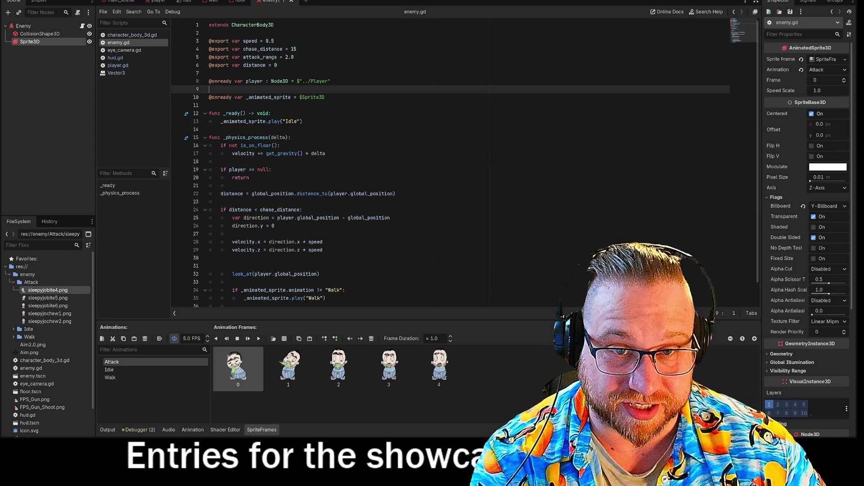
{"action": "key", "text": "BackSpace"}
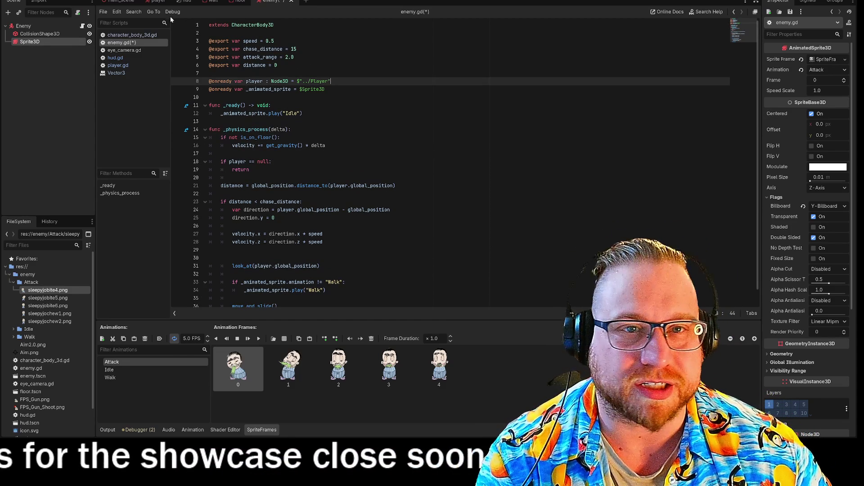
- Open player.gd from the player scene and scroll down to its _input function
{"action": "left_click", "coordinate": [157, 1]}
{"action": "left_click", "coordinate": [79, 27]}
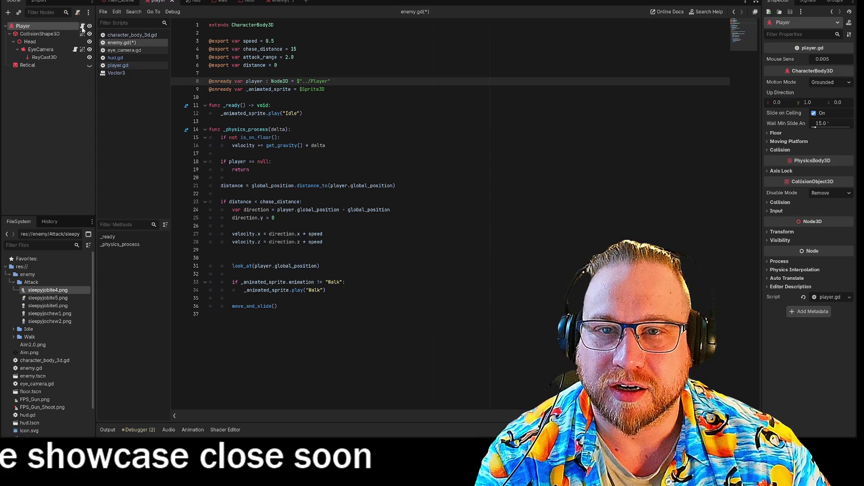
{"action": "left_click", "coordinate": [82, 27]}
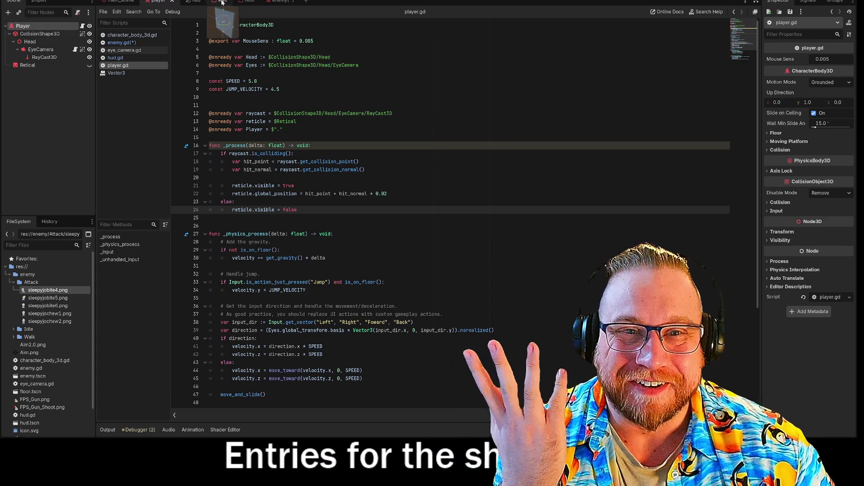
{"action": "left_click", "coordinate": [278, 2]}
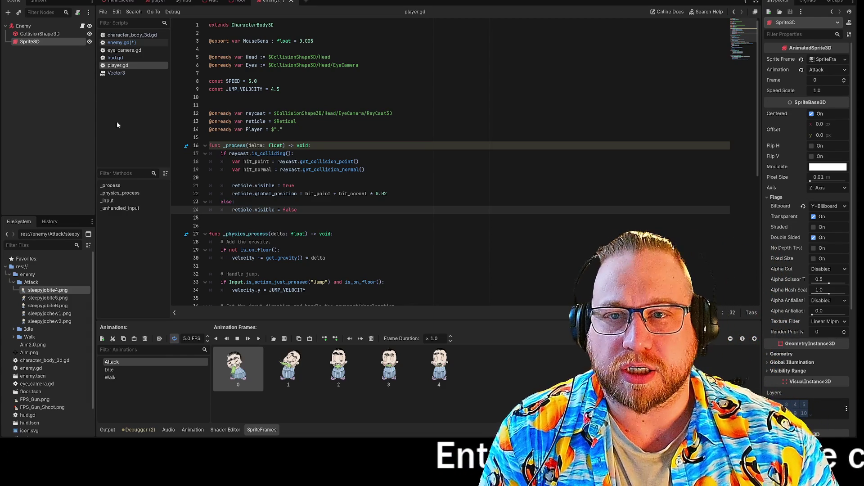
{"action": "scroll", "coordinate": [450, 162], "scroll_direction": "down", "scroll_amount": 9}
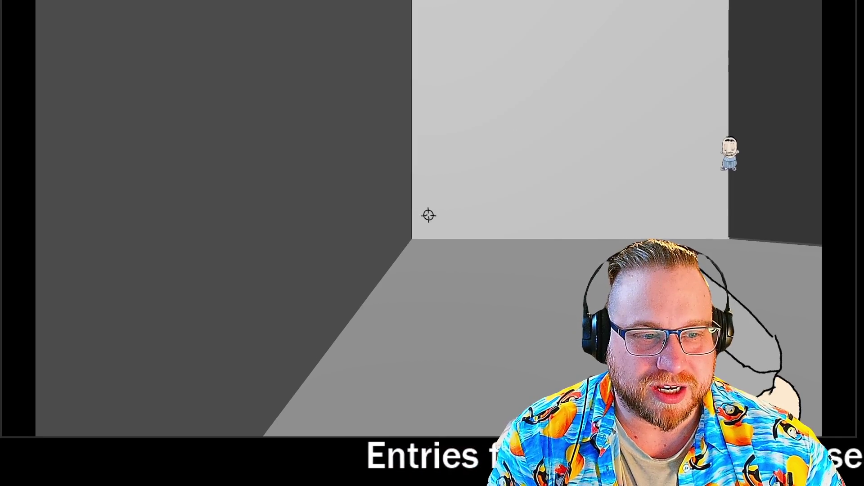
- Stop the running game with F8 and return to empty line 20 in player.gd
{"action": "mouse_move", "coordinate": [428, 215]}
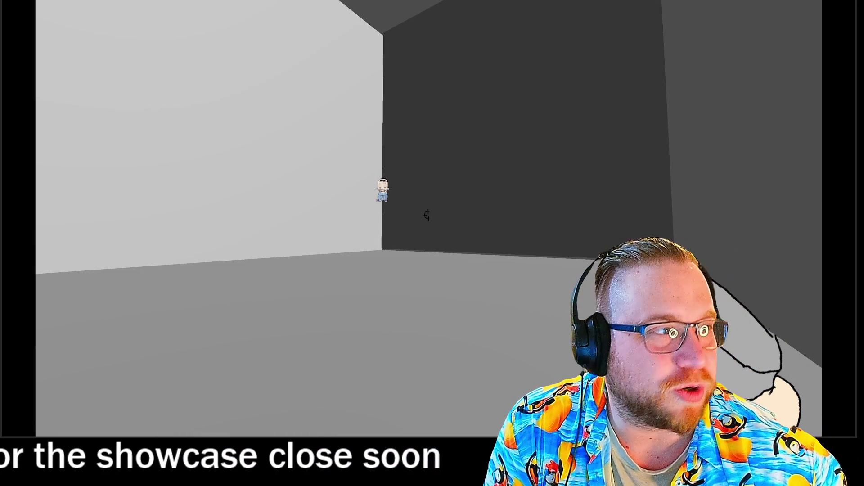
{"action": "key", "text": "F8"}
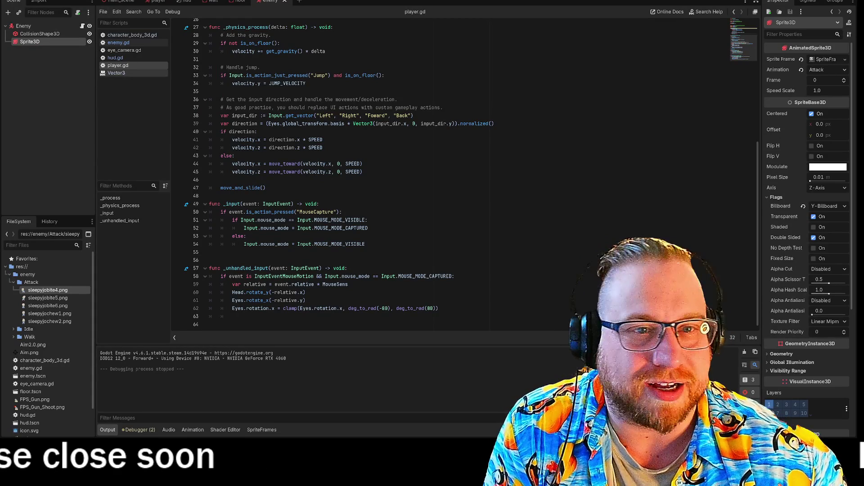
{"action": "scroll", "coordinate": [450, 180], "scroll_direction": "up", "scroll_amount": 8}
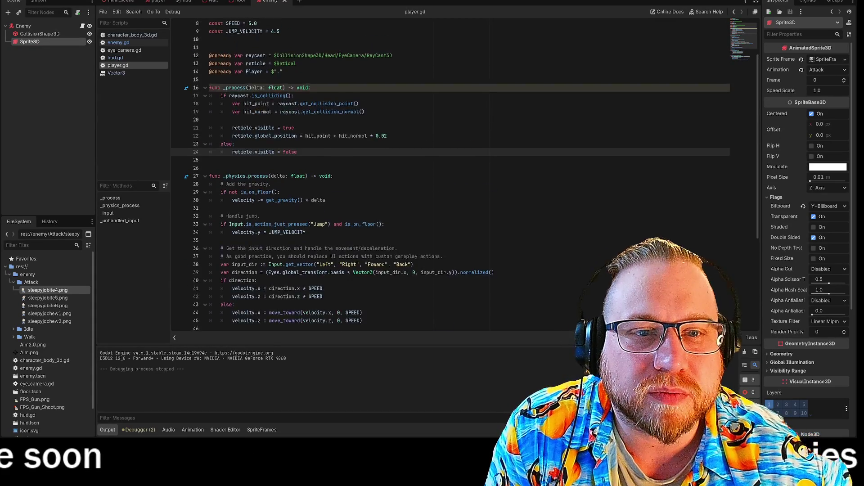
{"action": "left_click", "coordinate": [210, 178]}
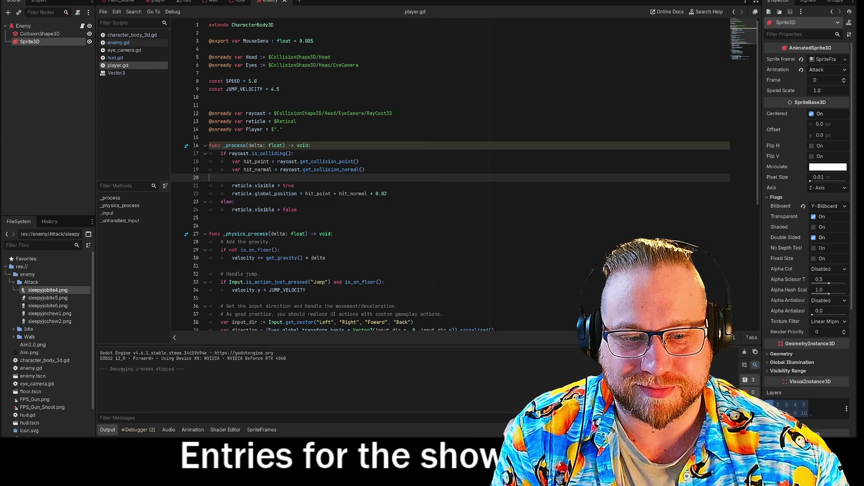
{"action": "right_click", "coordinate": [15, 55]}
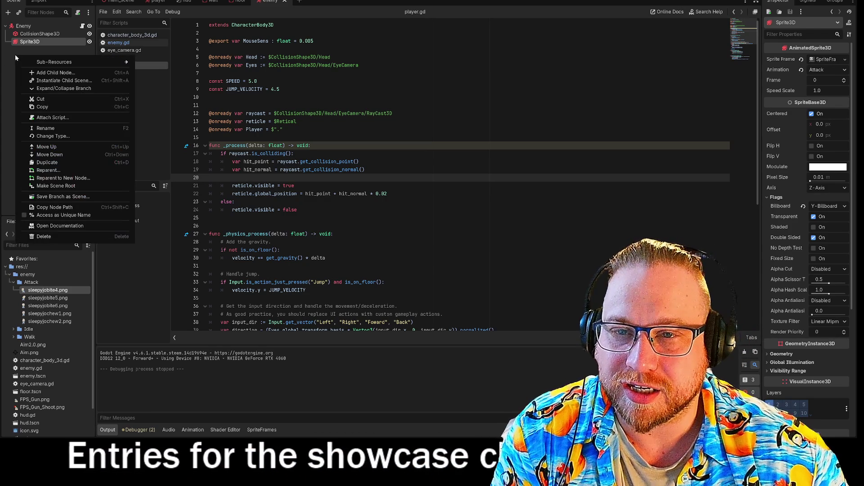
- Open Add Child Node for the enemy, search 'note', then clear the search and close it
{"action": "left_click", "coordinate": [51, 74]}
{"action": "type", "text": "not"}
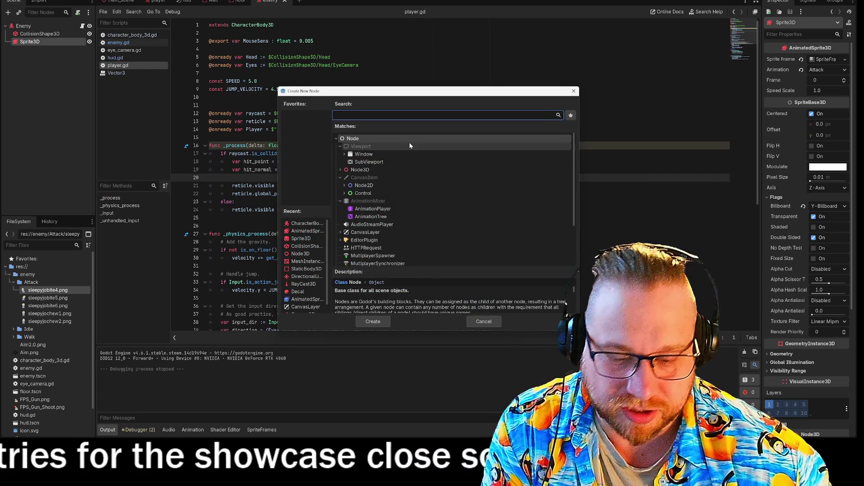
{"action": "type", "text": "e"}
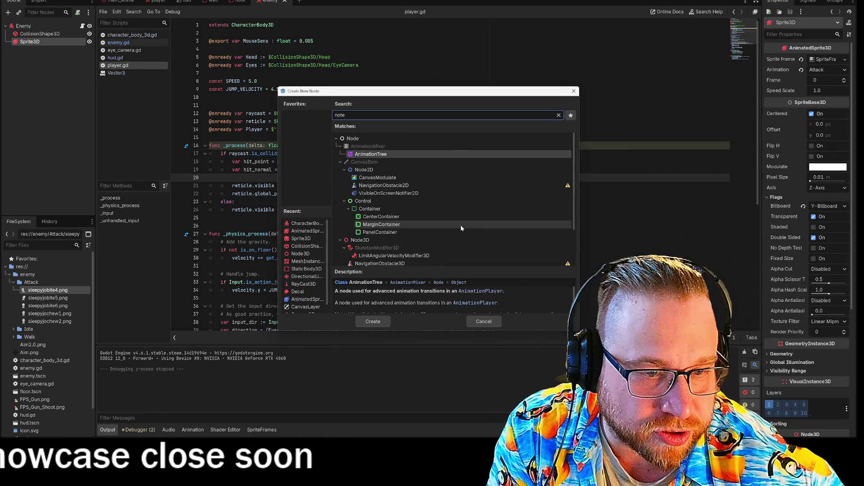
{"action": "scroll", "coordinate": [459, 223], "scroll_direction": "down", "scroll_amount": 3}
{"action": "scroll", "coordinate": [461, 225], "scroll_direction": "up", "scroll_amount": 3}
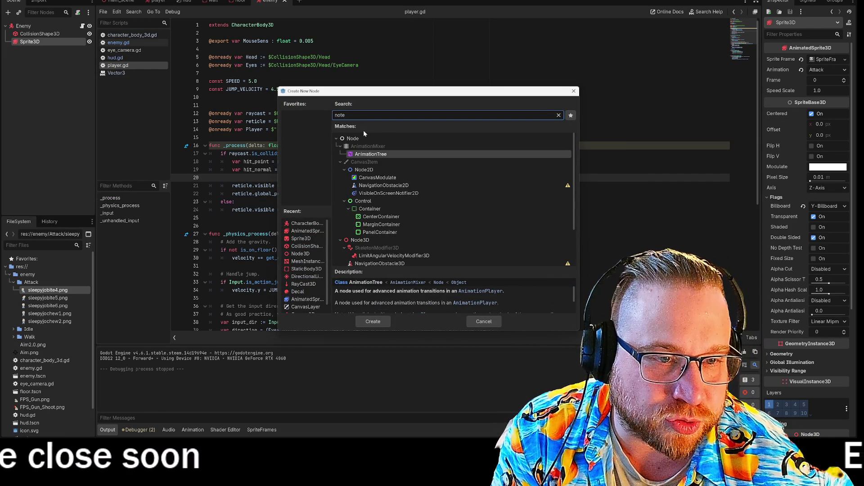
{"action": "key", "text": "BackSpace"}
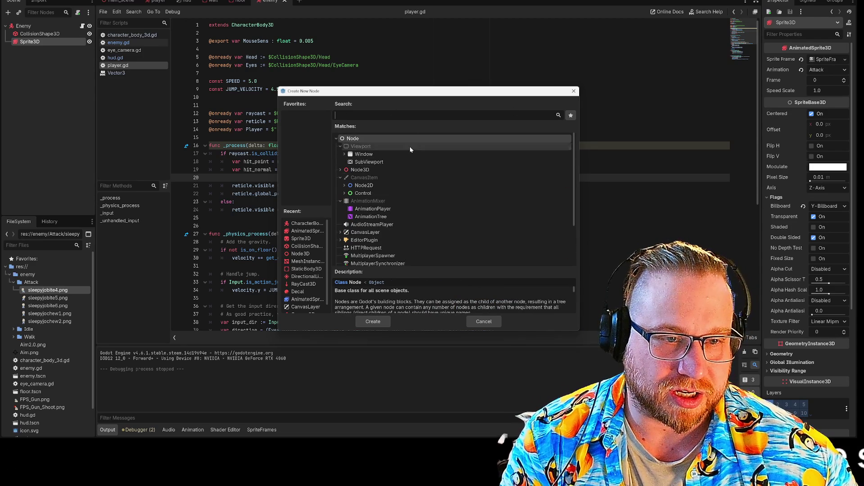
{"action": "left_click", "coordinate": [481, 322]}
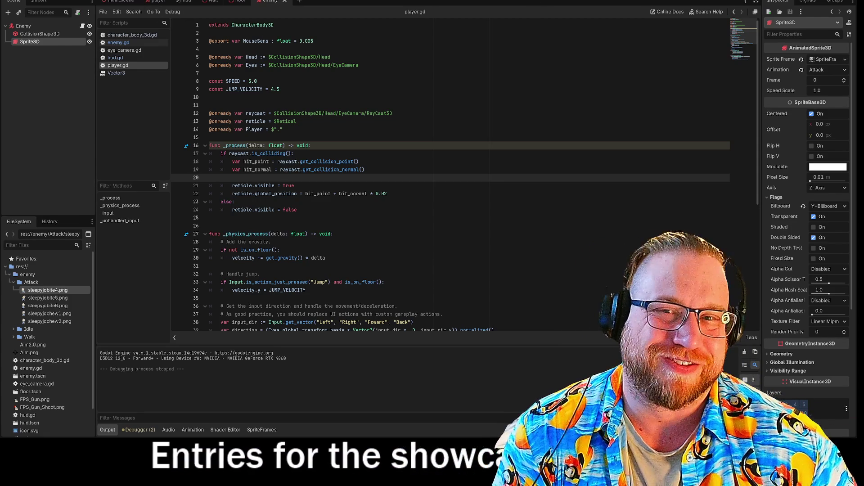
- Place the caret on the else: line 23 of player.gd
{"action": "left_click", "coordinate": [234, 201]}
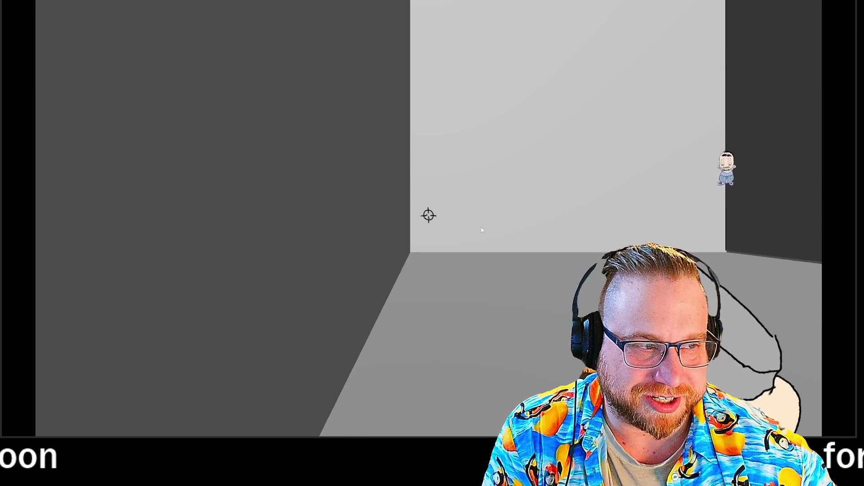
{"action": "left_click", "coordinate": [839, 215]}
{"action": "mouse_move", "coordinate": [430, 215]}
{"action": "key", "text": "w"}
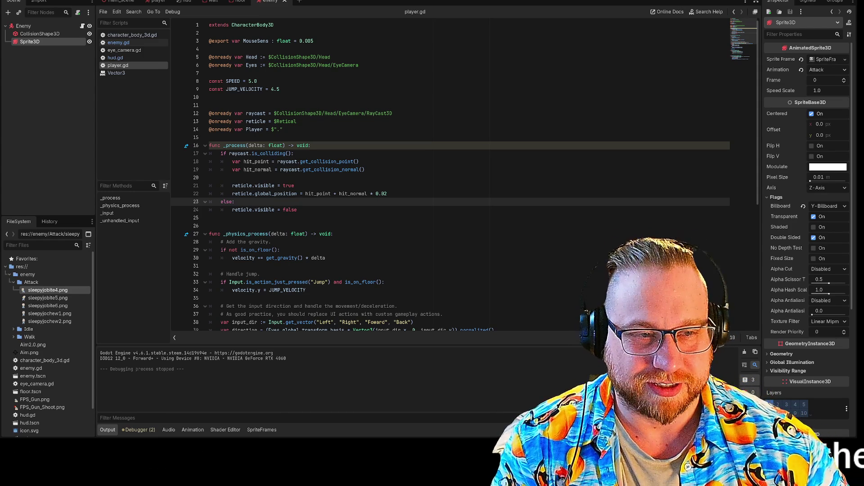
- Review player.gd's raycast and reticle code around lines 15, 19 and 25
{"action": "left_click", "coordinate": [210, 137]}
{"action": "left_click", "coordinate": [366, 170]}
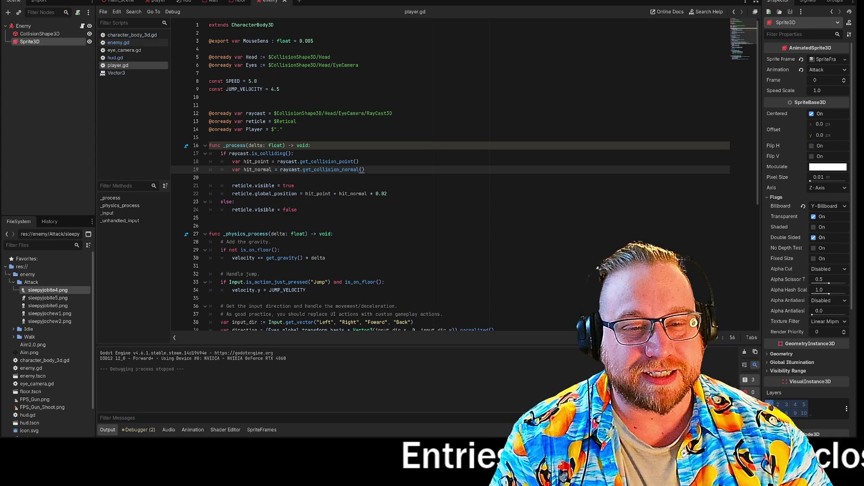
{"action": "left_click", "coordinate": [209, 218]}
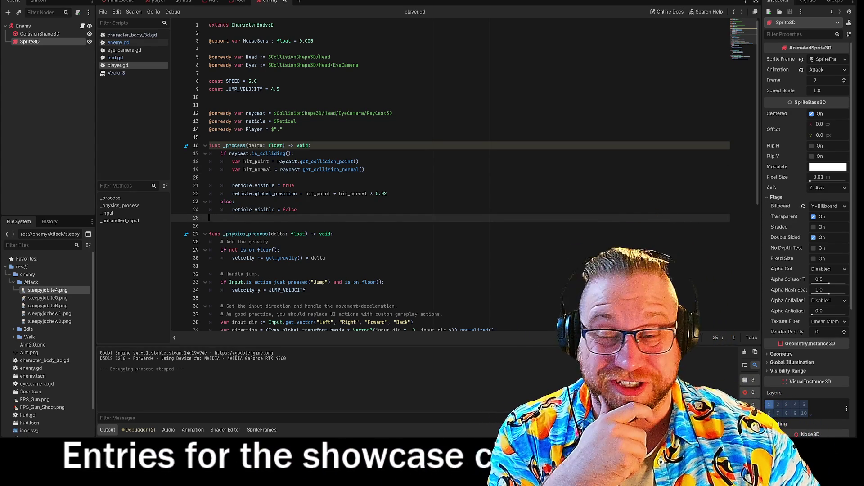
{"action": "scroll", "coordinate": [450, 176], "scroll_direction": "down", "scroll_amount": 7}
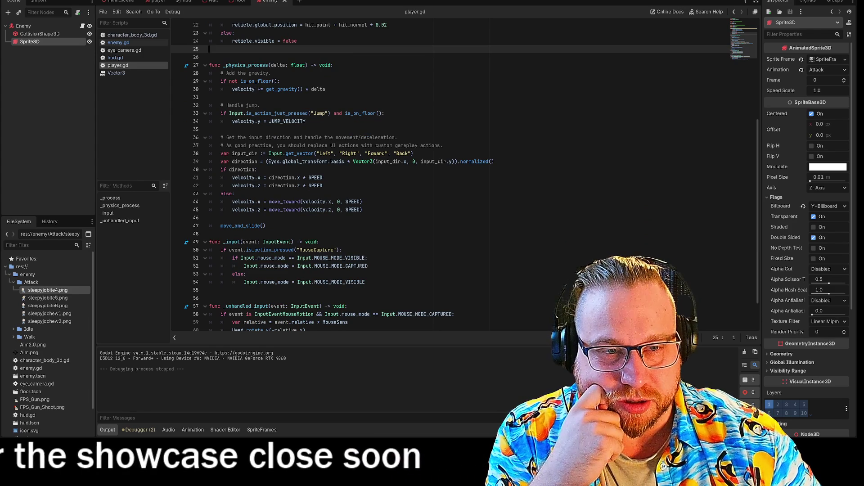
{"action": "scroll", "coordinate": [450, 175], "scroll_direction": "up", "scroll_amount": 4}
{"action": "scroll", "coordinate": [450, 175], "scroll_direction": "down", "scroll_amount": 5}
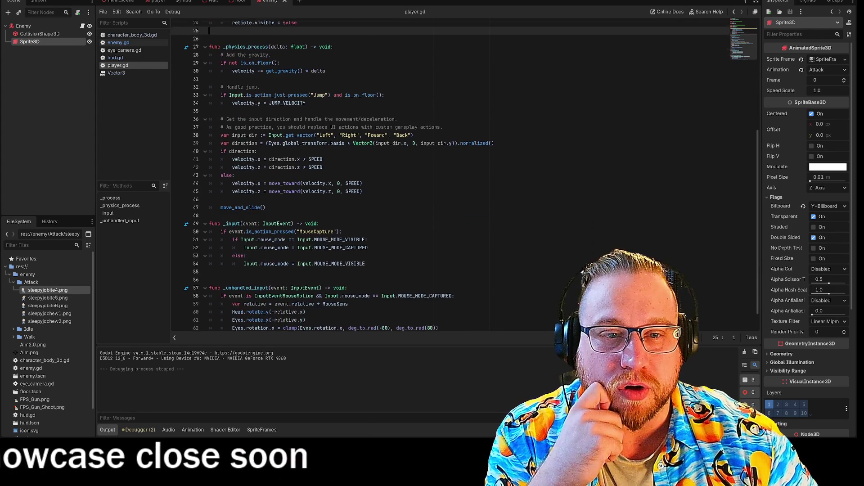
{"action": "left_click_drag", "start_coordinate": [227, 81], "coordinate": [243, 89]}
{"action": "left_click", "coordinate": [342, 226]}
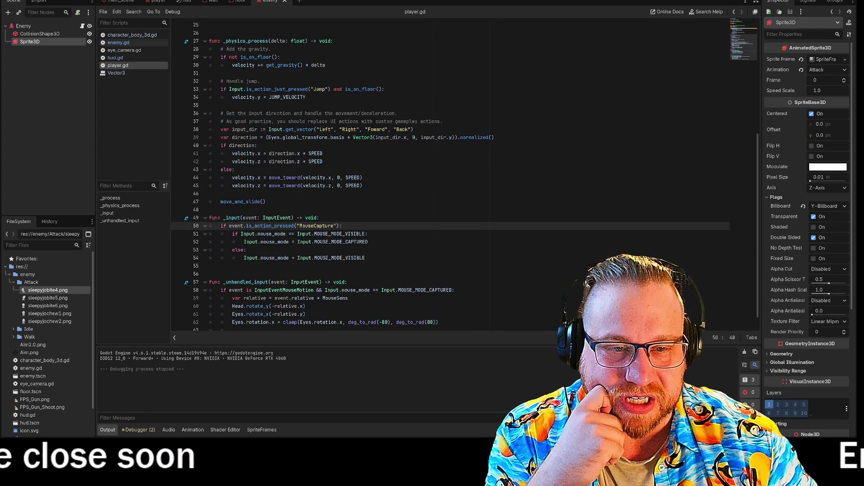
{"action": "scroll", "coordinate": [450, 175], "scroll_direction": "down", "scroll_amount": 1}
{"action": "scroll", "coordinate": [450, 176], "scroll_direction": "up", "scroll_amount": 8}
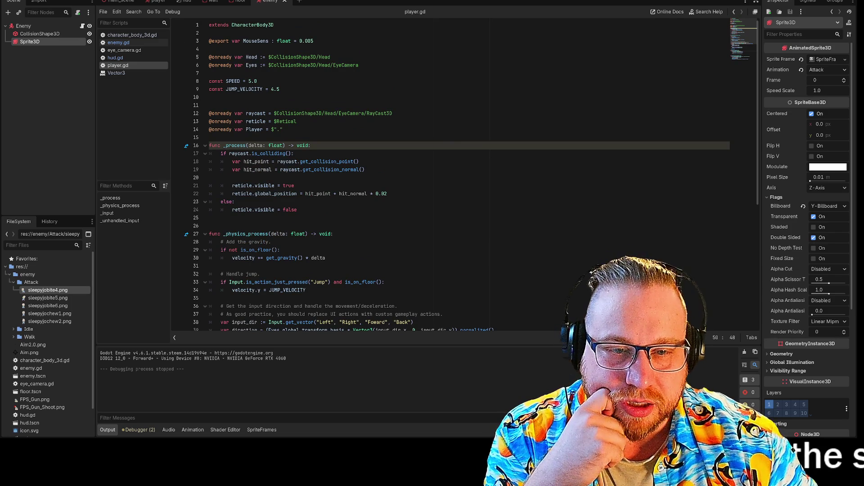
{"action": "scroll", "coordinate": [450, 176], "scroll_direction": "down", "scroll_amount": 1}
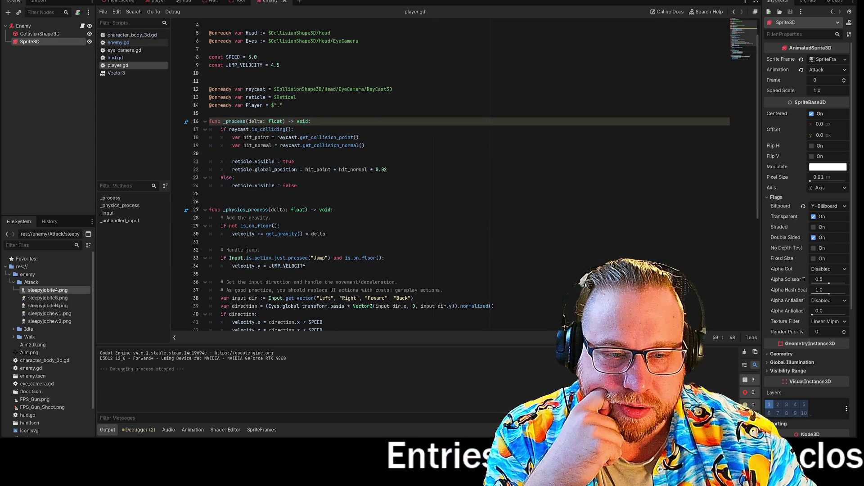
{"action": "scroll", "coordinate": [450, 176], "scroll_direction": "down", "scroll_amount": 5}
{"action": "left_click", "coordinate": [308, 169]}
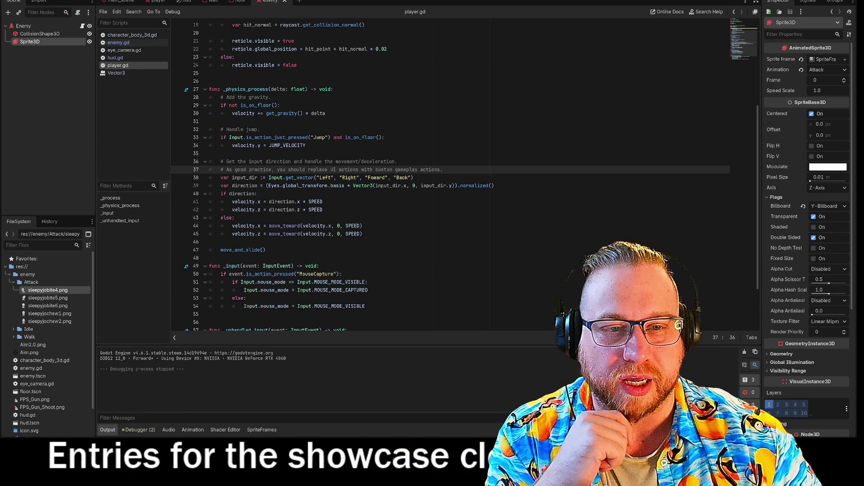
{"action": "left_click", "coordinate": [270, 153]}
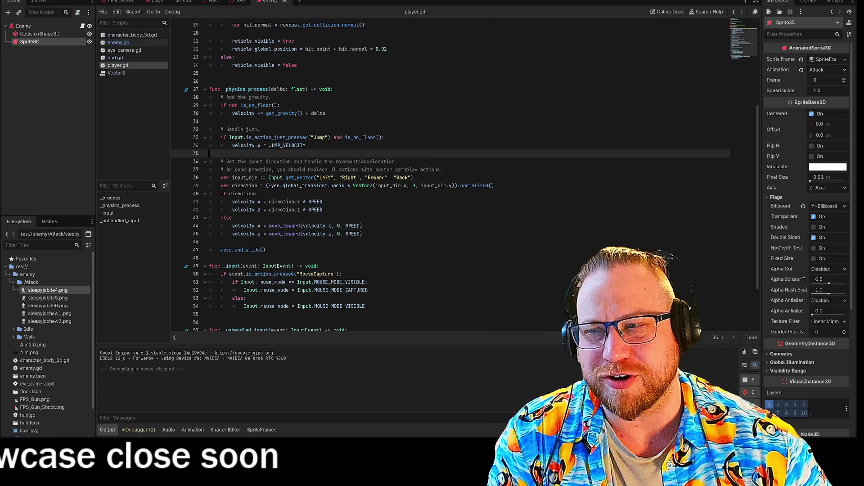
{"action": "left_click", "coordinate": [323, 210]}
{"action": "left_click", "coordinate": [323, 201]}
{"action": "left_click", "coordinate": [257, 193]}
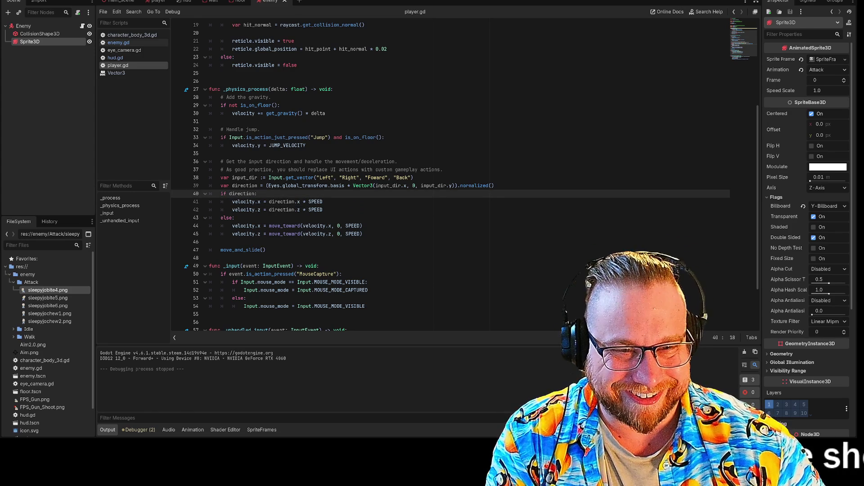
{"action": "scroll", "coordinate": [450, 175], "scroll_direction": "up", "scroll_amount": 6}
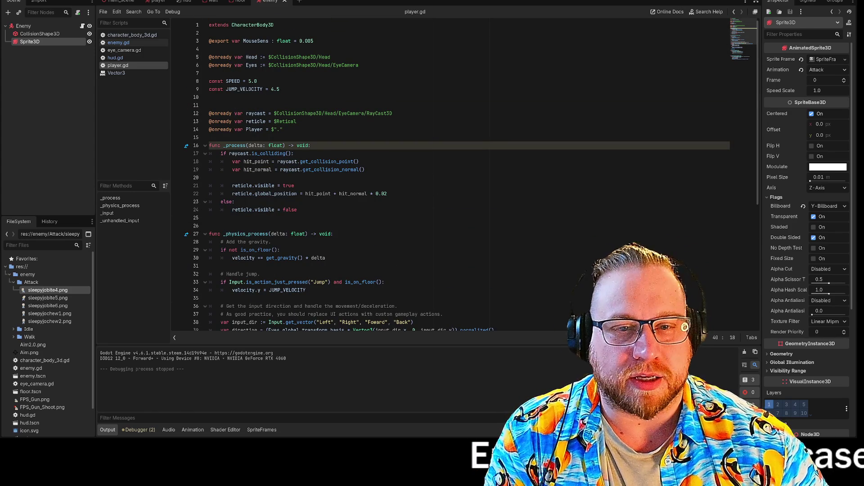
{"action": "scroll", "coordinate": [450, 175], "scroll_direction": "down", "scroll_amount": 8}
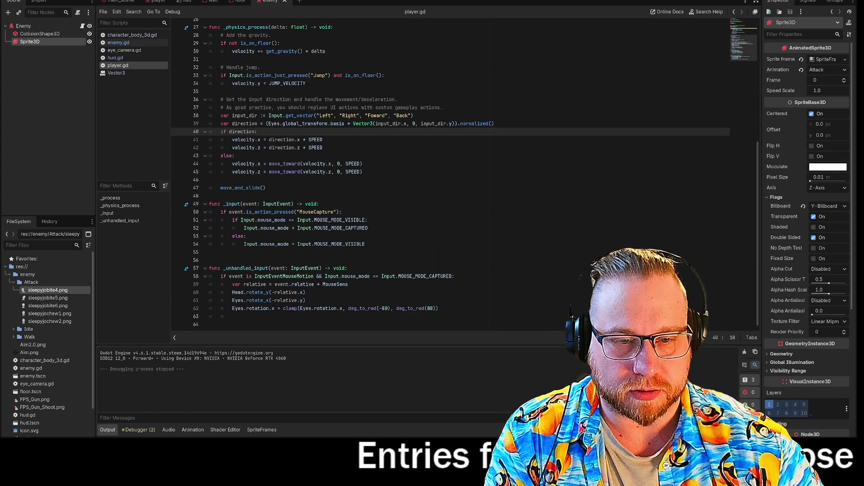
{"action": "left_click", "coordinate": [212, 324]}
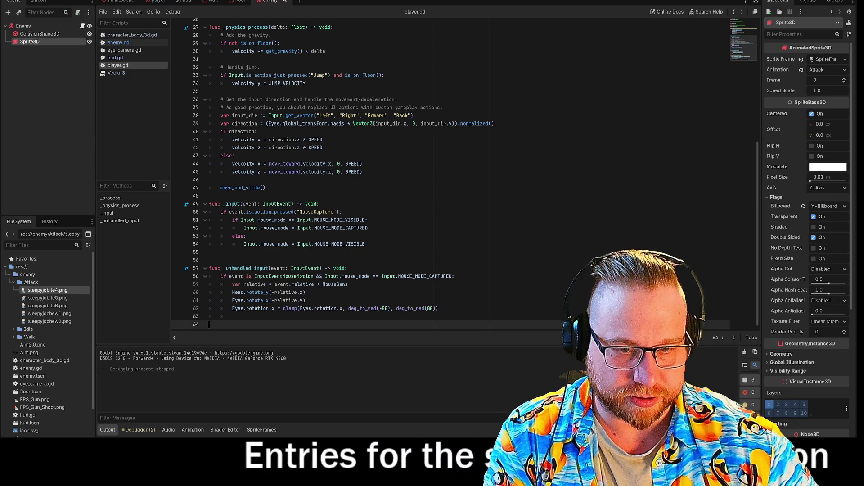
{"action": "key", "text": "Return"}
{"action": "key", "text": "Return"}
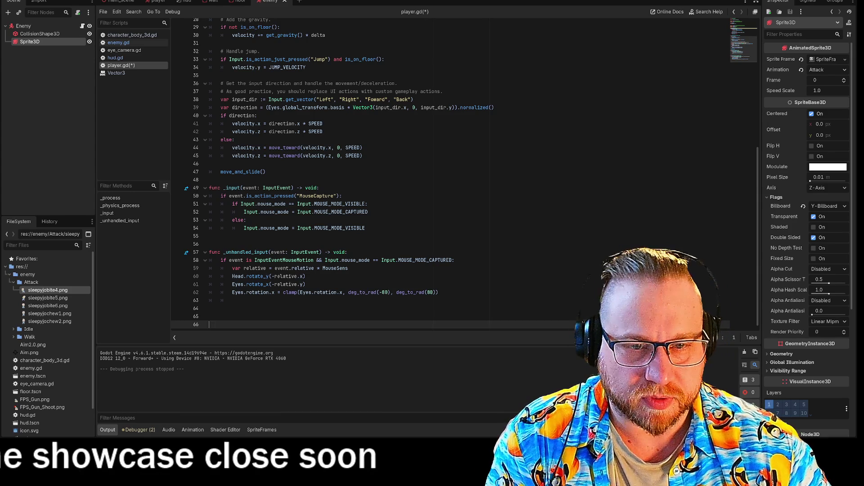
- Add an if event.is_action_pressed("Shoot") line after the else branch in _input
{"action": "left_click", "coordinate": [365, 228]}
{"action": "key", "text": "Return"}
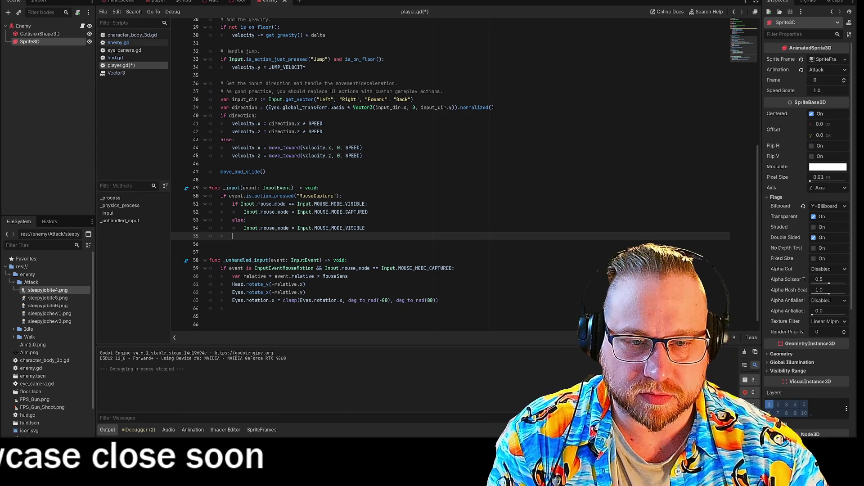
{"action": "key", "text": "BackSpace"}
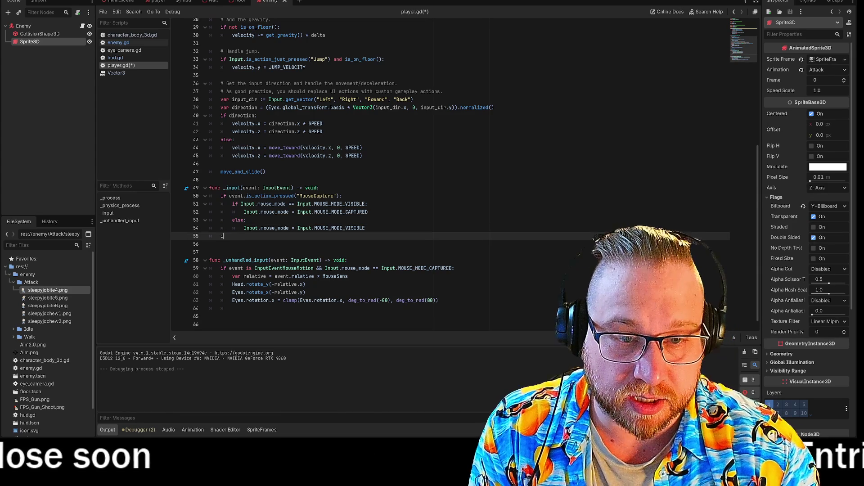
{"action": "type", "text": "event"}
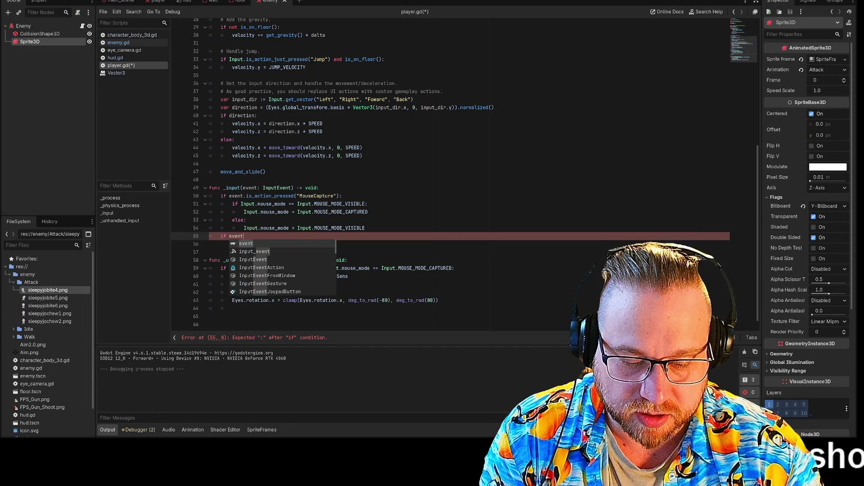
{"action": "type", "text": " i"}
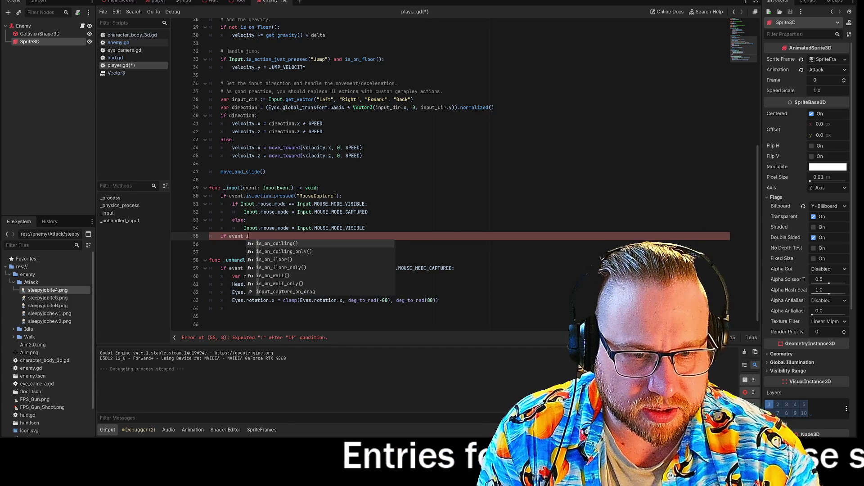
{"action": "key", "text": "BackSpace"}
{"action": "type", "text": ".is"}
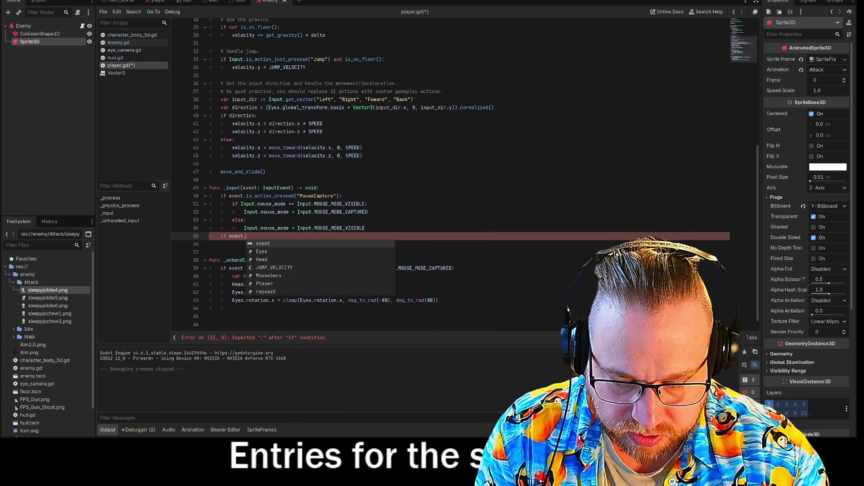
{"action": "key", "text": "Down"}
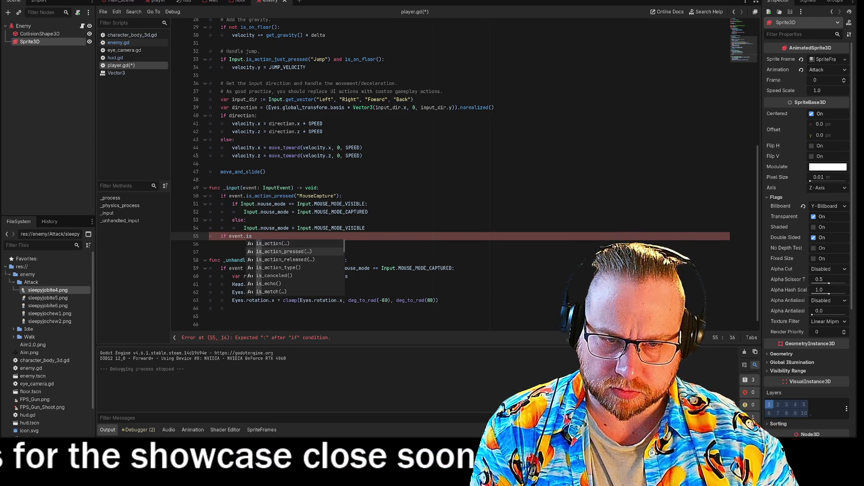
{"action": "key", "text": "Return"}
{"action": "key", "text": "Down"}
{"action": "key", "text": "Down"}
{"action": "key", "text": "Down"}
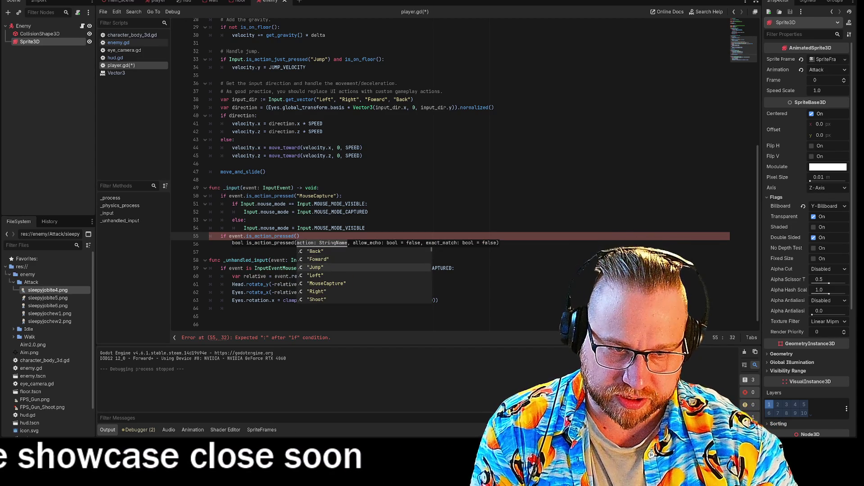
{"action": "key", "text": "Return"}
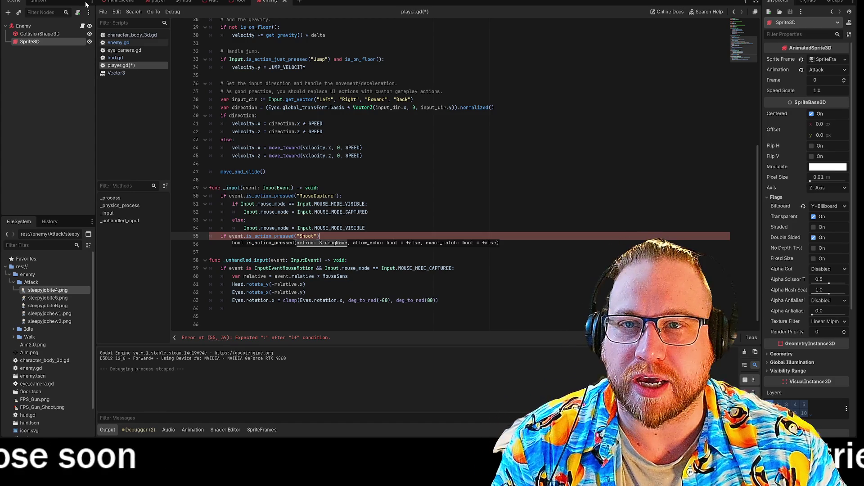
{"action": "left_click", "coordinate": [27, 1]}
{"action": "left_click", "coordinate": [45, 5]}
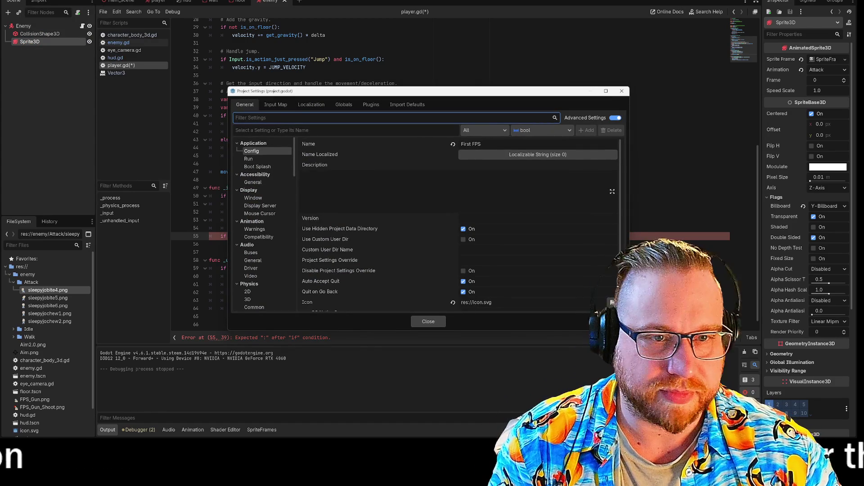
{"action": "left_click", "coordinate": [276, 105]}
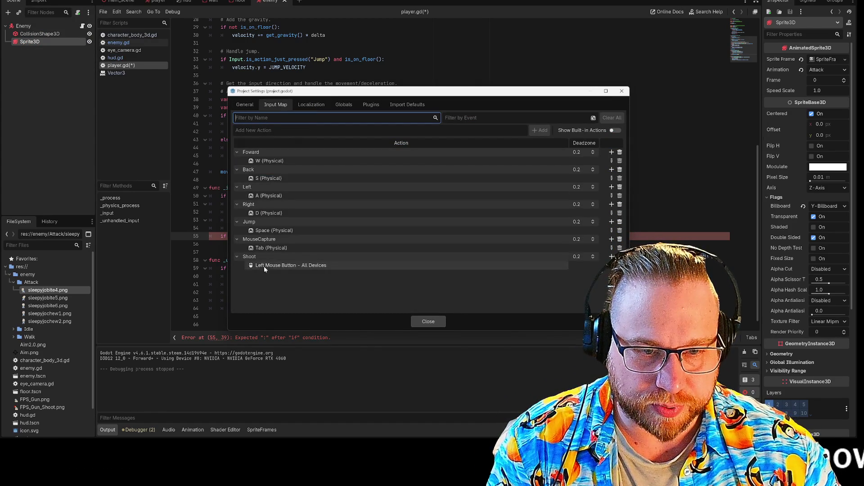
{"action": "key", "text": "Escape"}
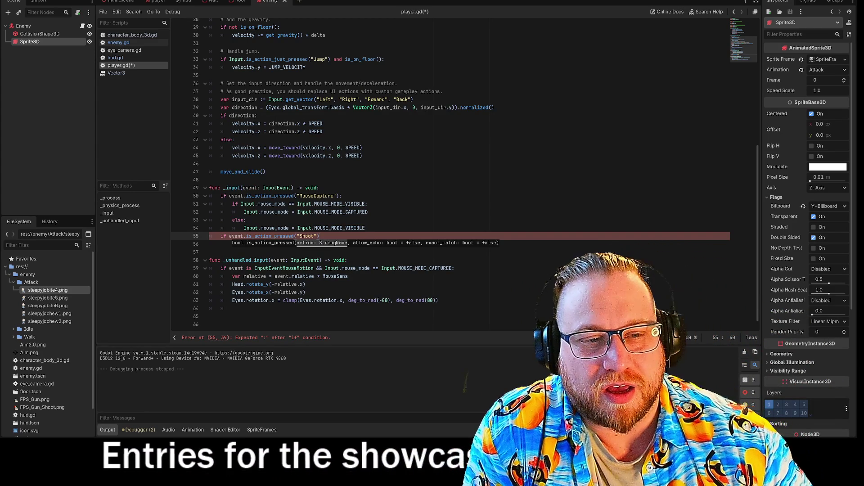
- Add an indented empty body line under if event.is_action_pressed("Shoot") and a blank line above it
{"action": "key", "text": "Escape"}
{"action": "key", "text": "Return"}
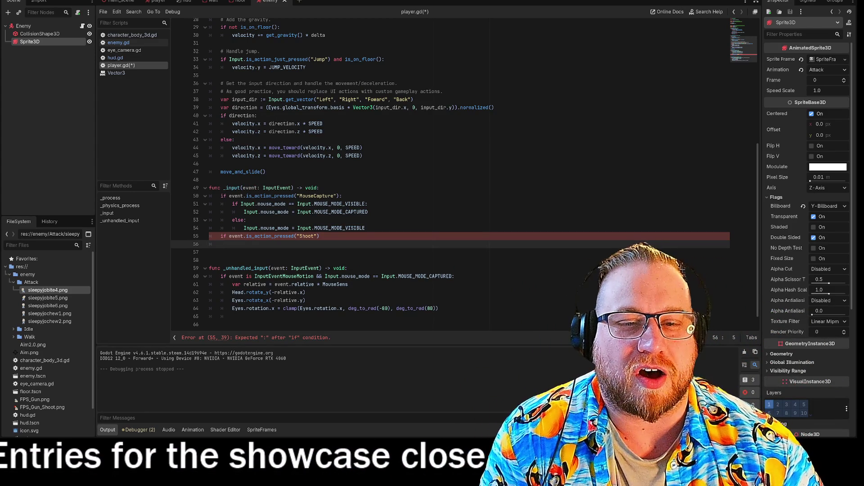
{"action": "key", "text": "Tab"}
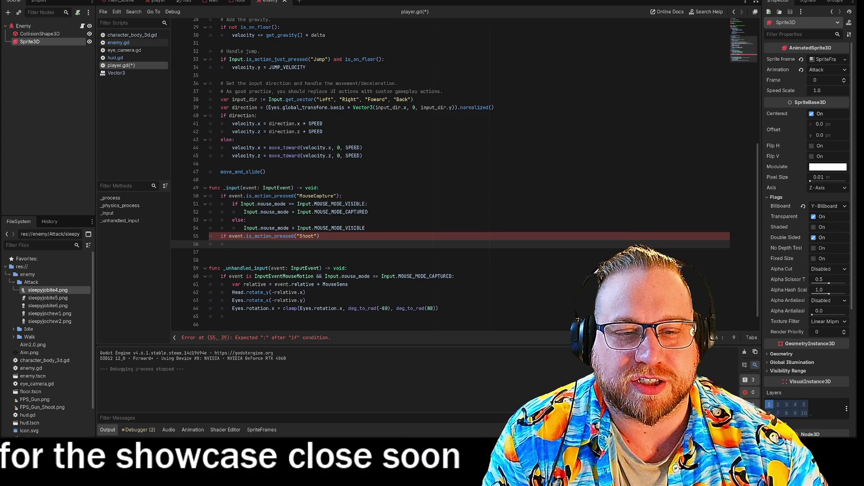
{"action": "key", "text": "Up"}
{"action": "key", "text": "Home"}
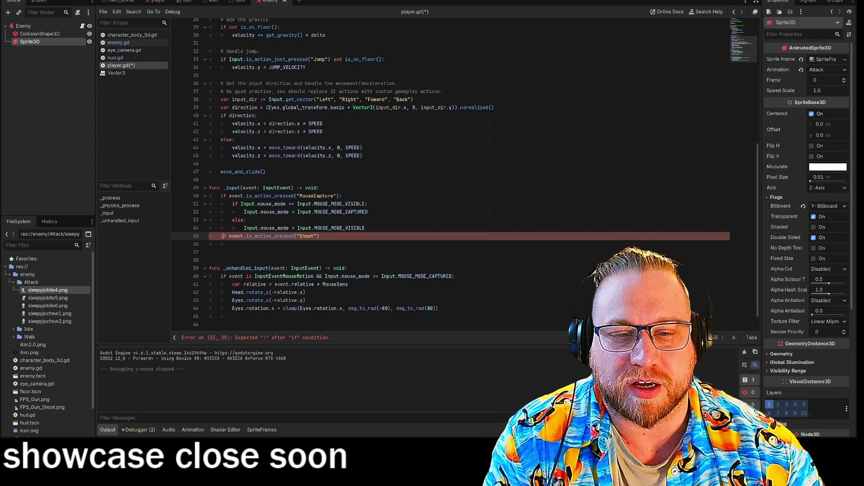
{"action": "key", "text": "Return"}
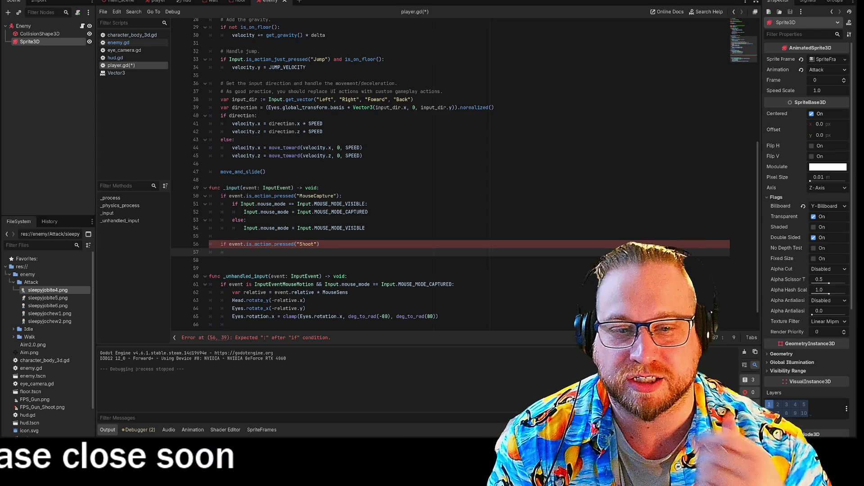
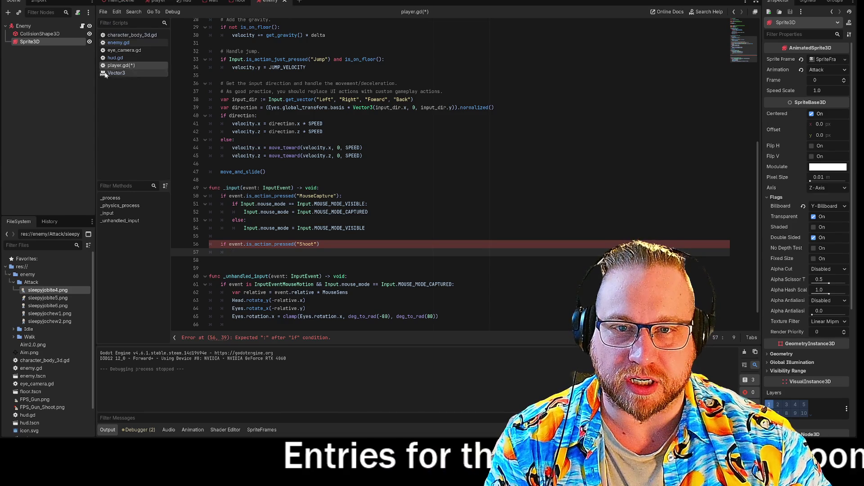
- Look over the player and main level scenes, then start a new empty scene tab
{"action": "left_click", "coordinate": [158, 1]}
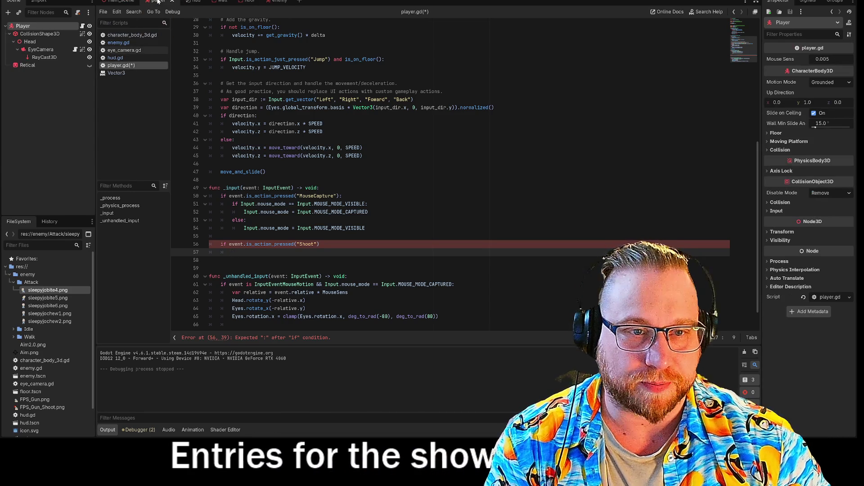
{"action": "key", "text": "ctrl+F2"}
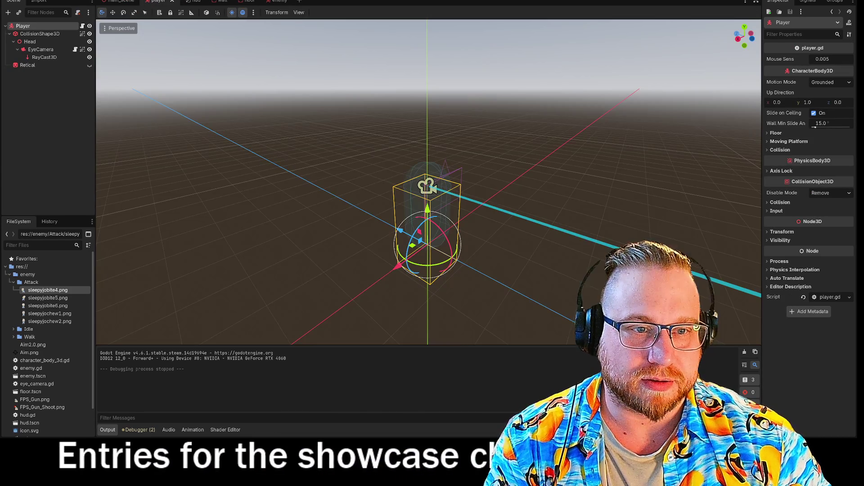
{"action": "key", "text": "ctrl+F1"}
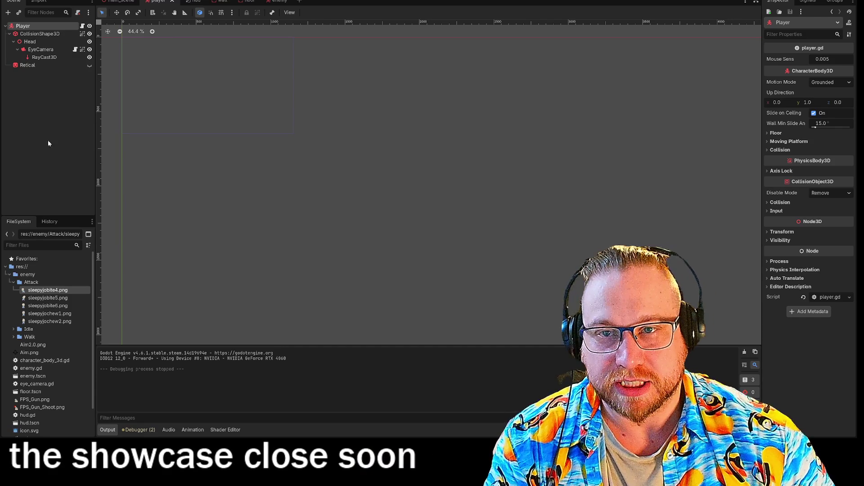
{"action": "left_click", "coordinate": [121, 2]}
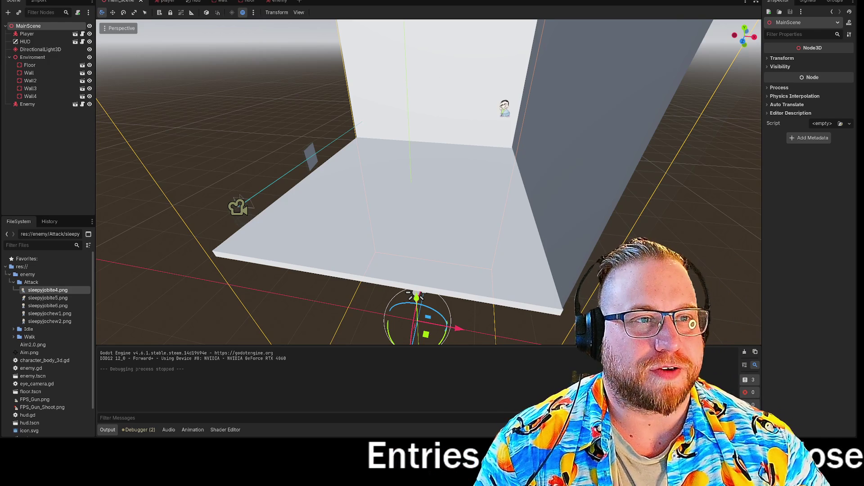
{"action": "left_click", "coordinate": [300, 2]}
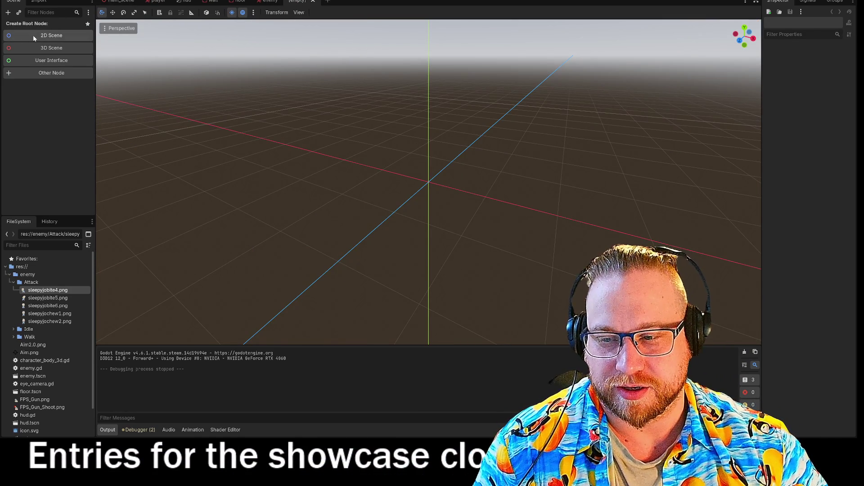
- Create a 3D Scene root and change its type to CollisionShape3D through a 'coll' search
{"action": "left_click", "coordinate": [59, 47]}
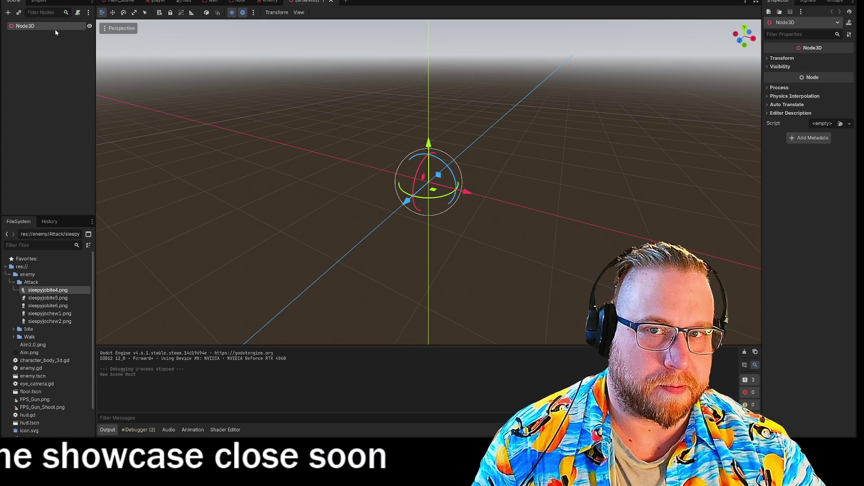
{"action": "right_click", "coordinate": [28, 28]}
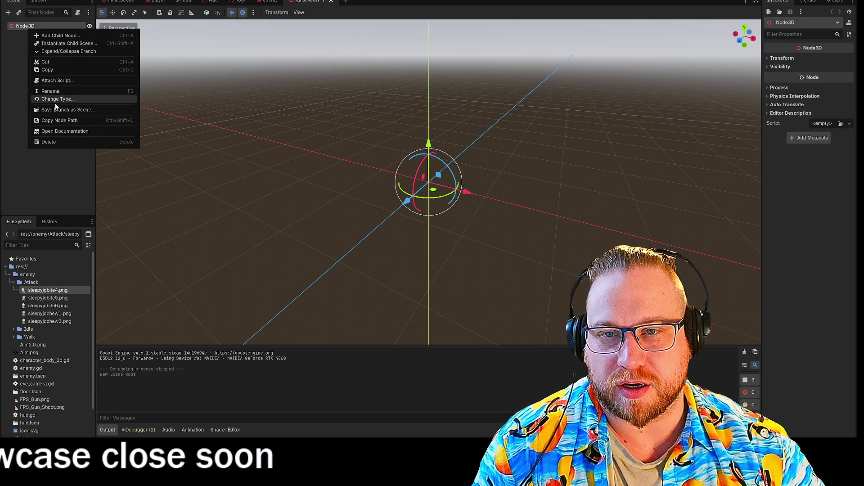
{"action": "left_click", "coordinate": [56, 102]}
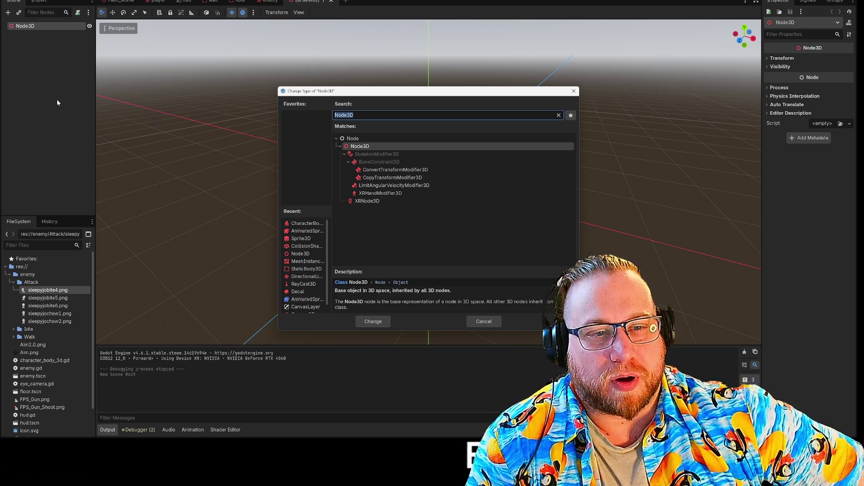
{"action": "type", "text": "cd"}
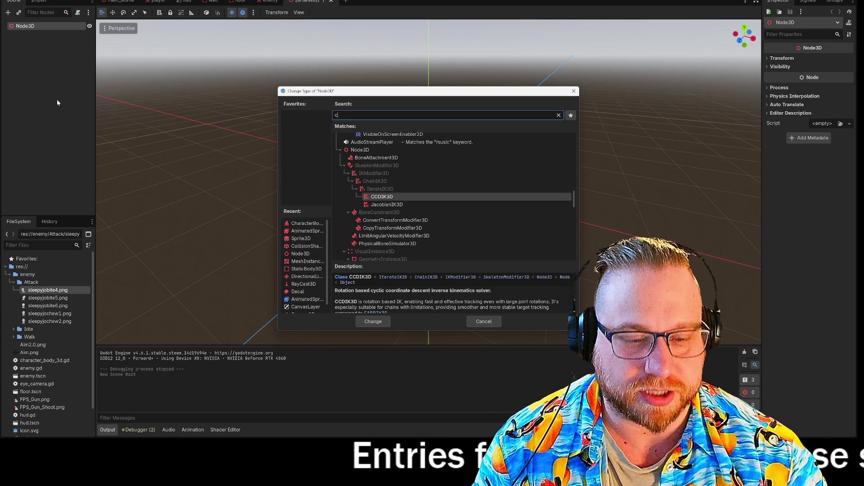
{"action": "type", "text": "oll"}
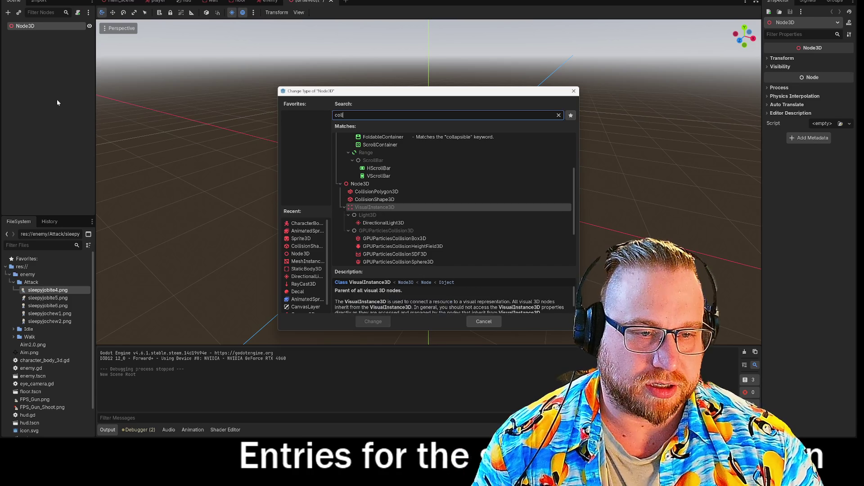
{"action": "key", "text": "Return"}
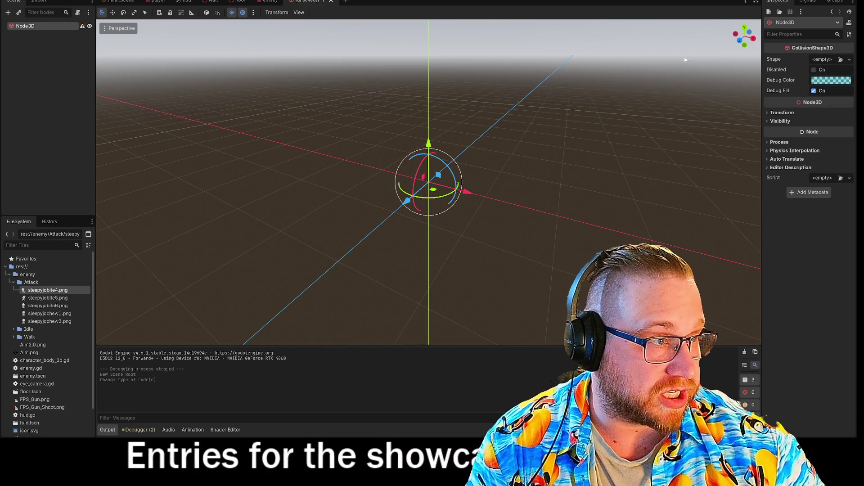
{"action": "left_click", "coordinate": [850, 60]}
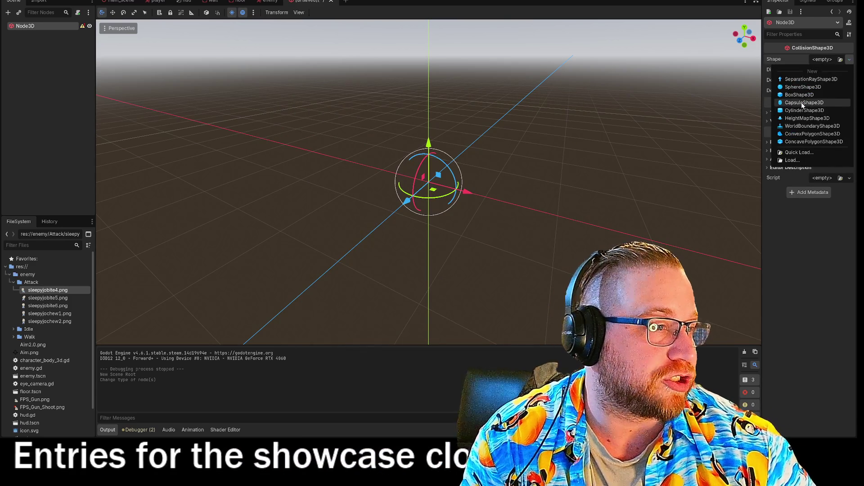
- Assign a new CapsuleShape3D to the collision shape and rotate it 90° around Z
{"action": "left_click", "coordinate": [803, 103]}
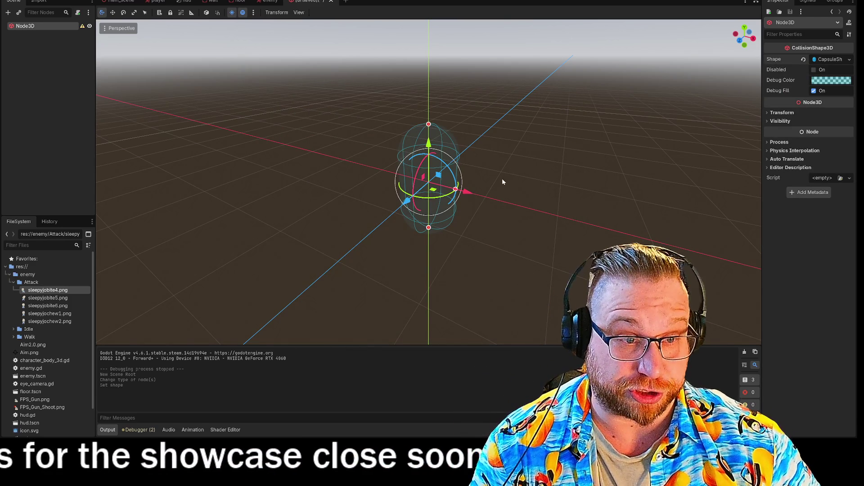
{"action": "key", "text": "w"}
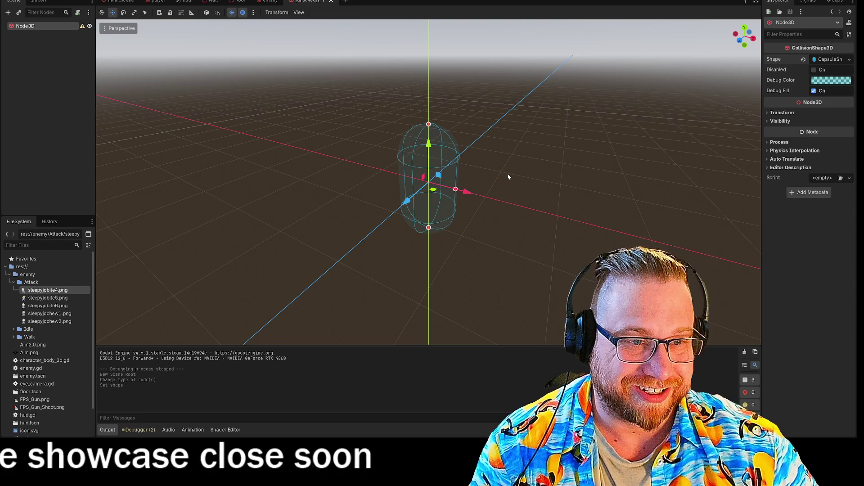
{"action": "key", "text": "e"}
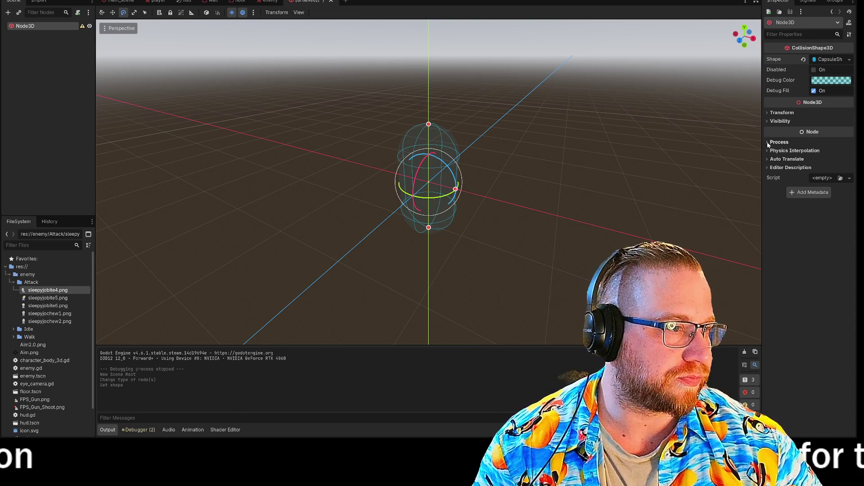
{"action": "left_click", "coordinate": [769, 114]}
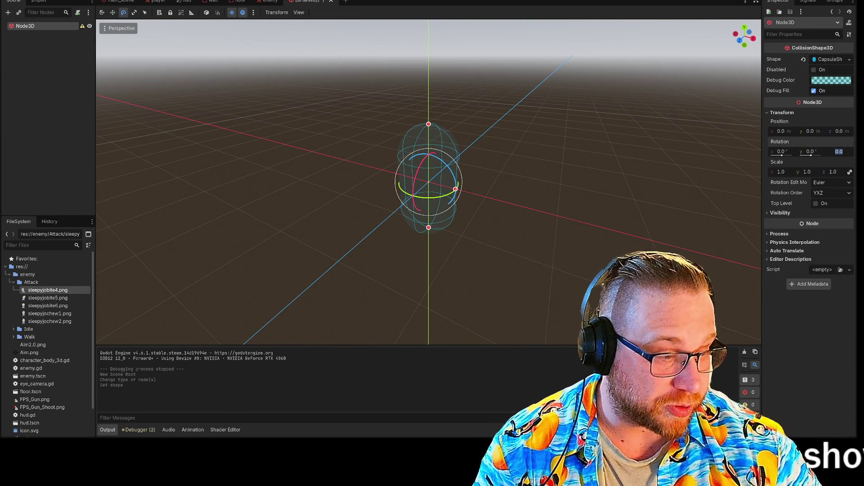
{"action": "left_click", "coordinate": [811, 214]}
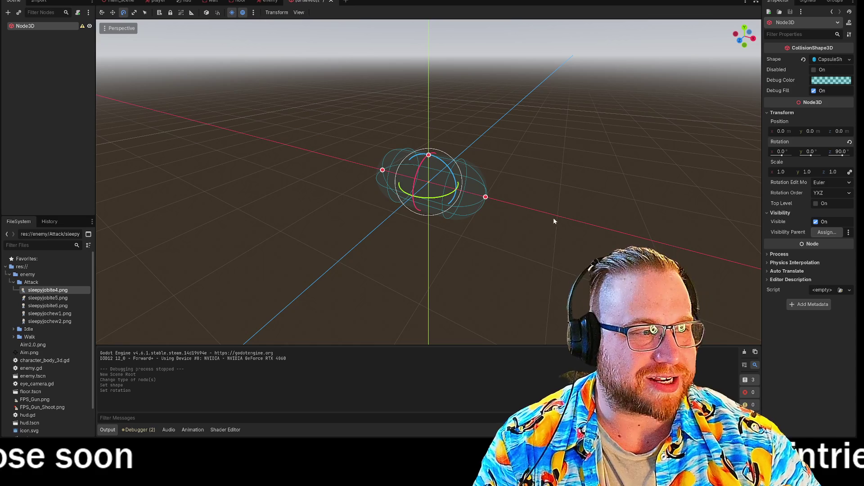
- Drag the capsule's radius and height handles inward to make it thinner and shorter
{"action": "left_click_drag", "start_coordinate": [552, 268], "coordinate": [534, 245]}
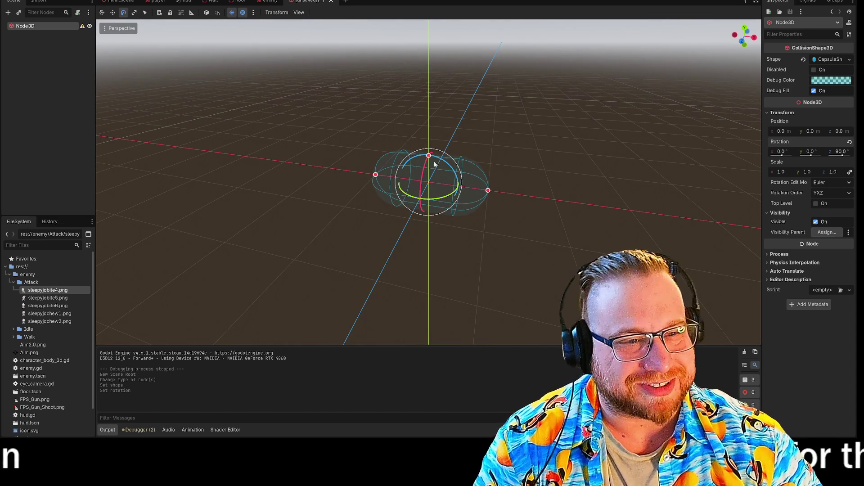
{"action": "left_click_drag", "start_coordinate": [429, 156], "coordinate": [430, 174]}
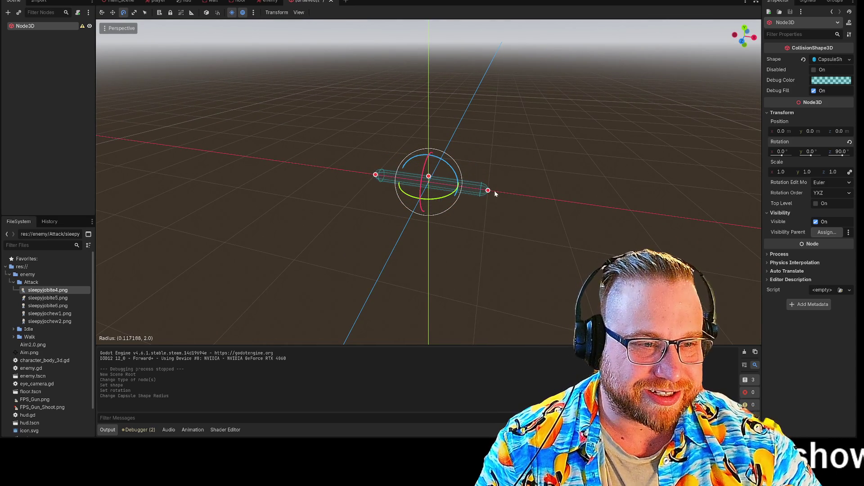
{"action": "left_click_drag", "start_coordinate": [378, 178], "coordinate": [413, 182]}
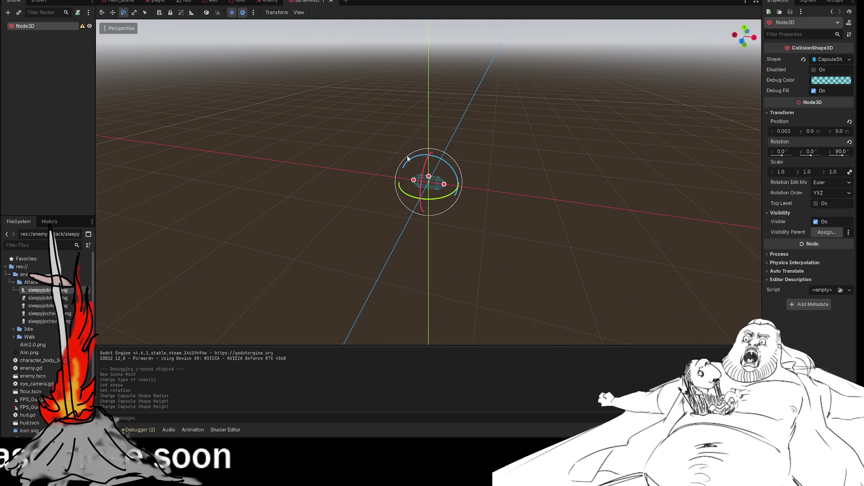
{"action": "key", "text": "alt+Tab"}
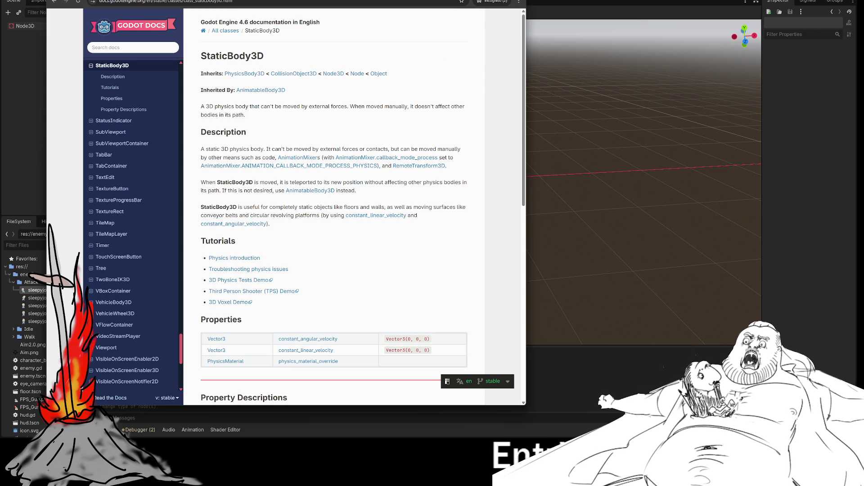
- Back from the StaticBody3D docs, bring up the type-change dialog for the root node
{"action": "key", "text": "alt+Tab"}
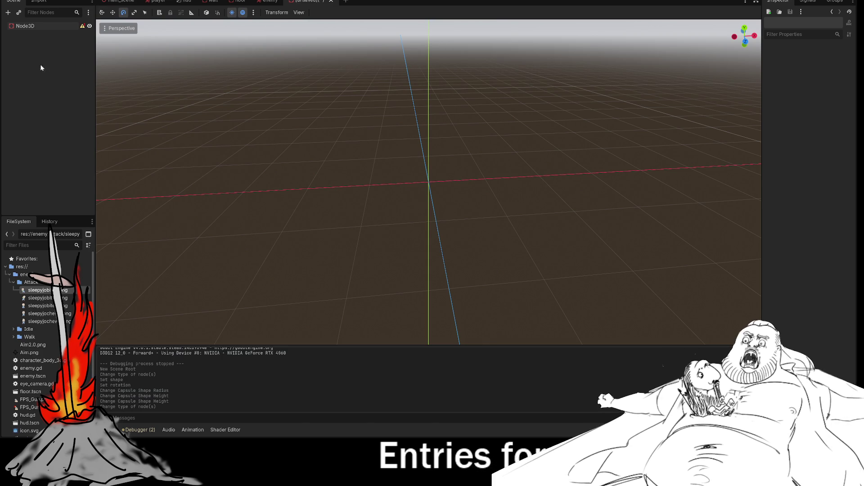
{"action": "right_click", "coordinate": [25, 26]}
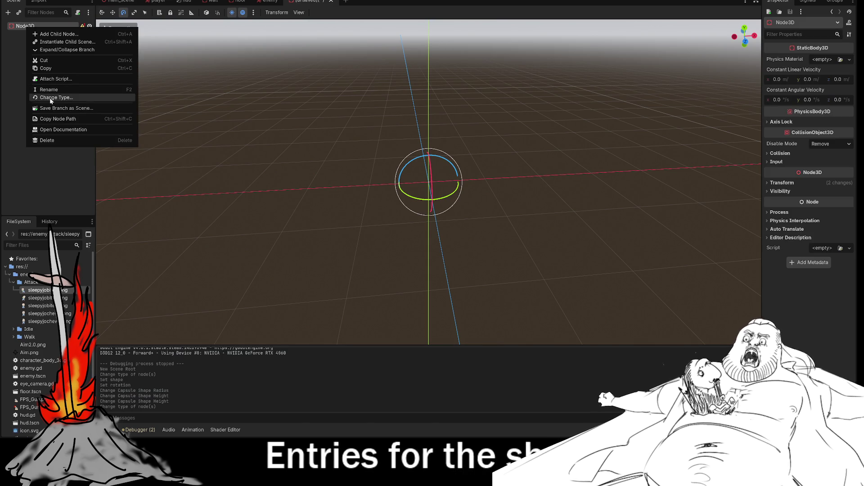
{"action": "left_click", "coordinate": [51, 97]}
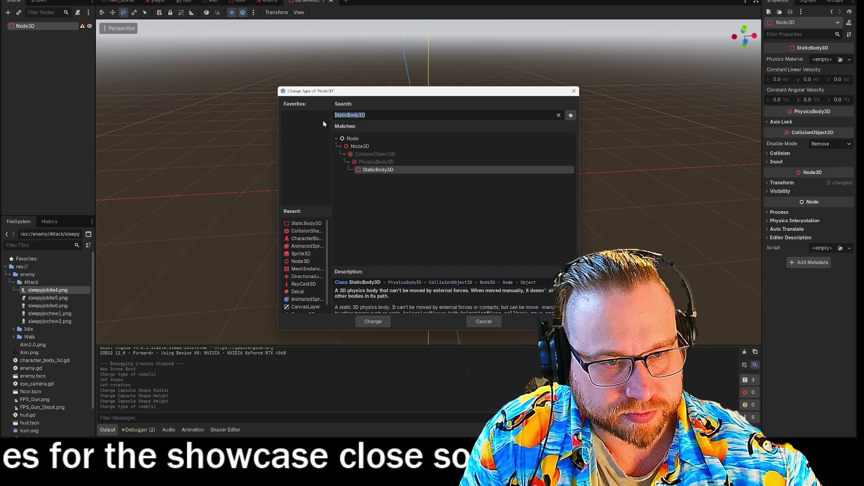
- Browse the 3D and collision-object classes and change the root to CollisionShape3D
{"action": "type", "text": "coll"}
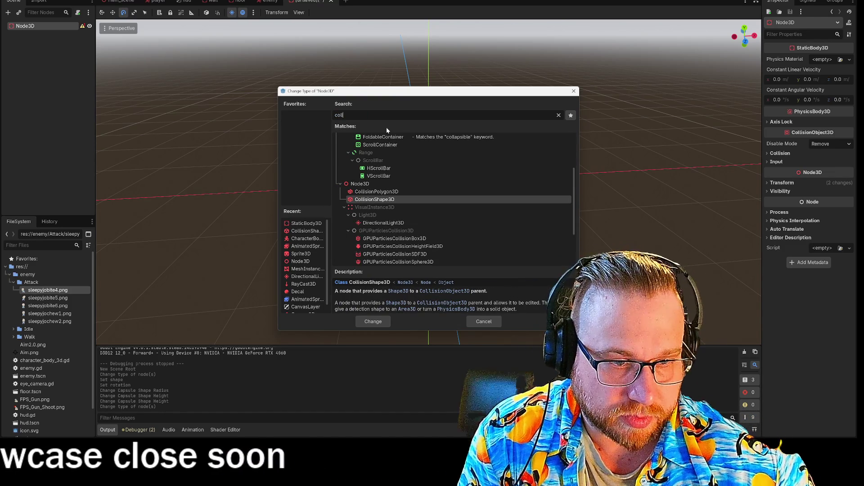
{"action": "key", "text": "ctrl+a"}
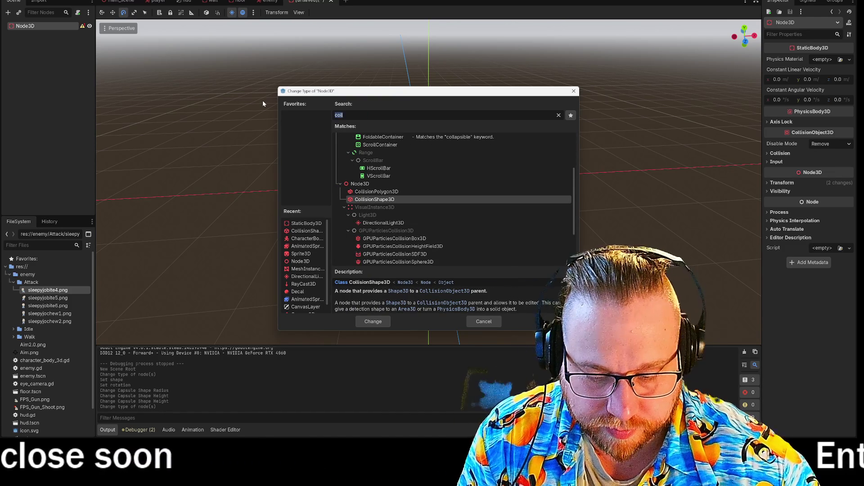
{"action": "key", "text": "BackSpace"}
{"action": "left_click", "coordinate": [341, 170]}
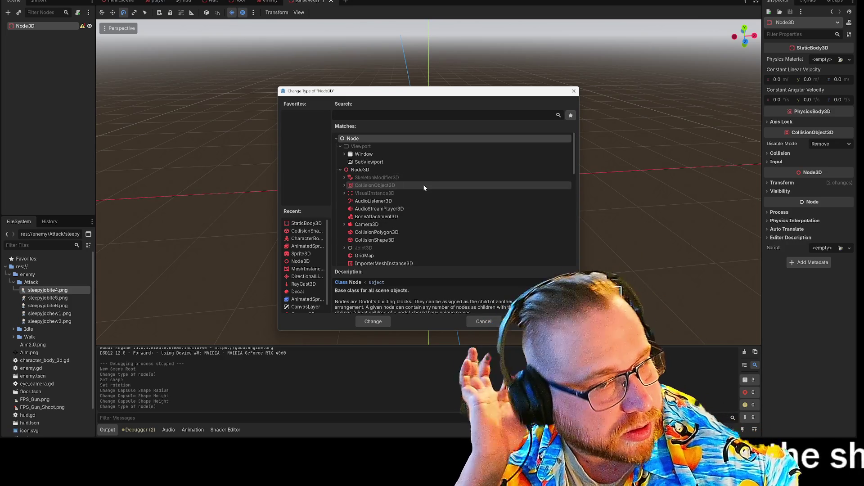
{"action": "scroll", "coordinate": [423, 185], "scroll_direction": "down", "scroll_amount": 3}
{"action": "scroll", "coordinate": [425, 187], "scroll_direction": "up", "scroll_amount": 3}
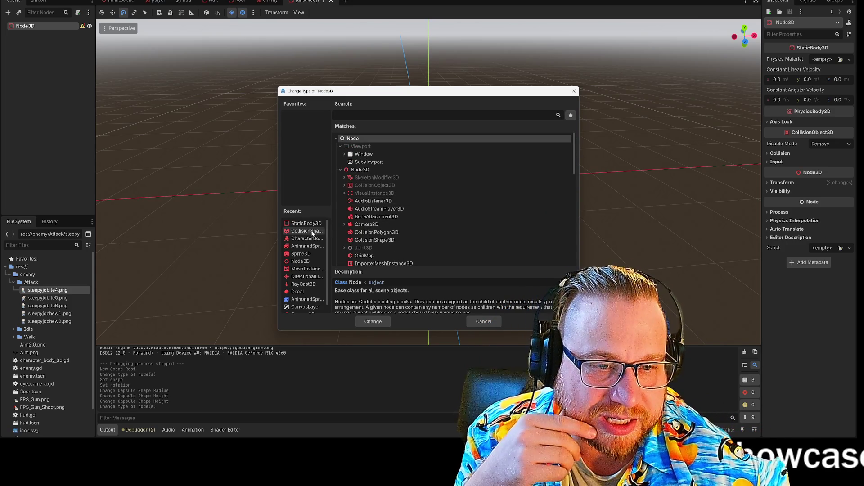
{"action": "left_click", "coordinate": [345, 185]}
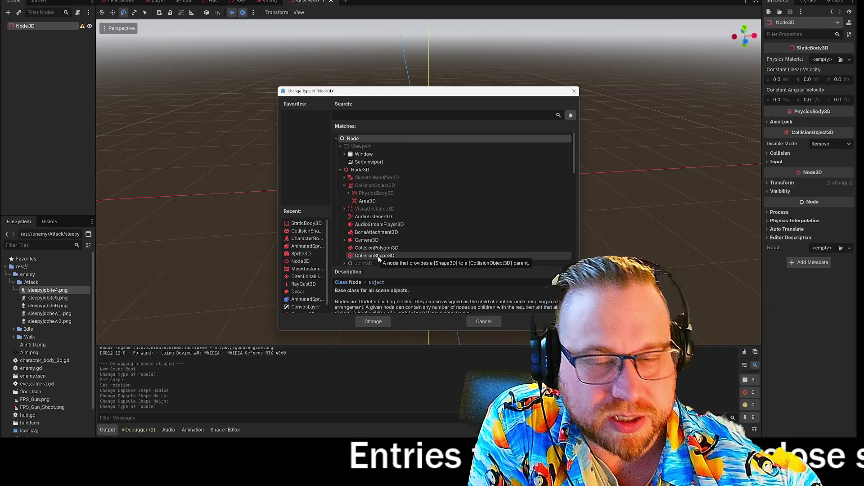
{"action": "left_click", "coordinate": [378, 258]}
{"action": "left_click", "coordinate": [373, 323]}
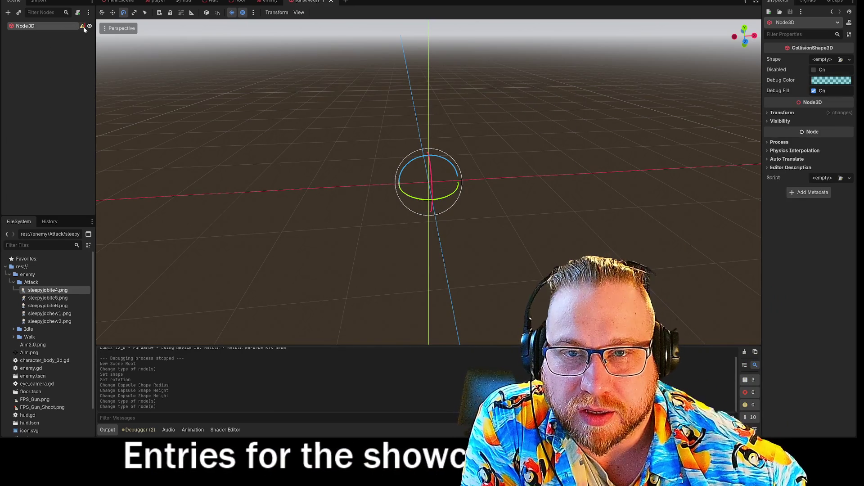
{"action": "mouse_move", "coordinate": [83, 30]}
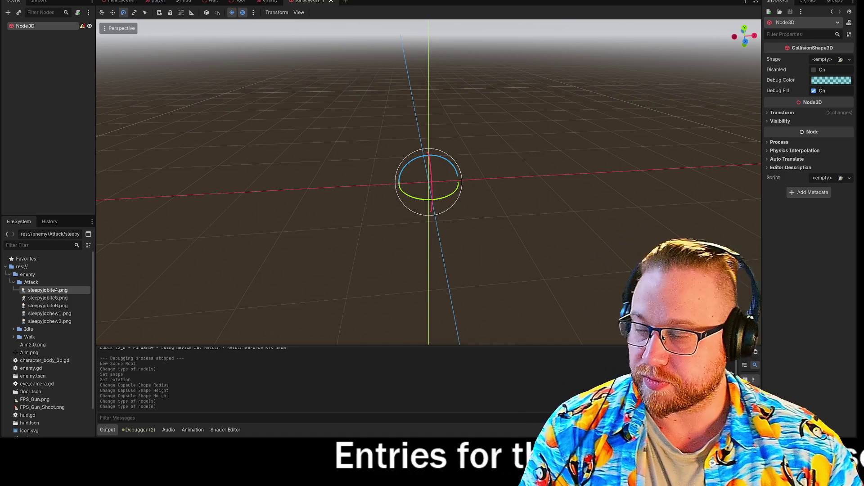
- Read the RigidBody3D docs, then open the CollisionObject3D reference down to its Enumerations
{"action": "key", "text": "alt+Tab"}
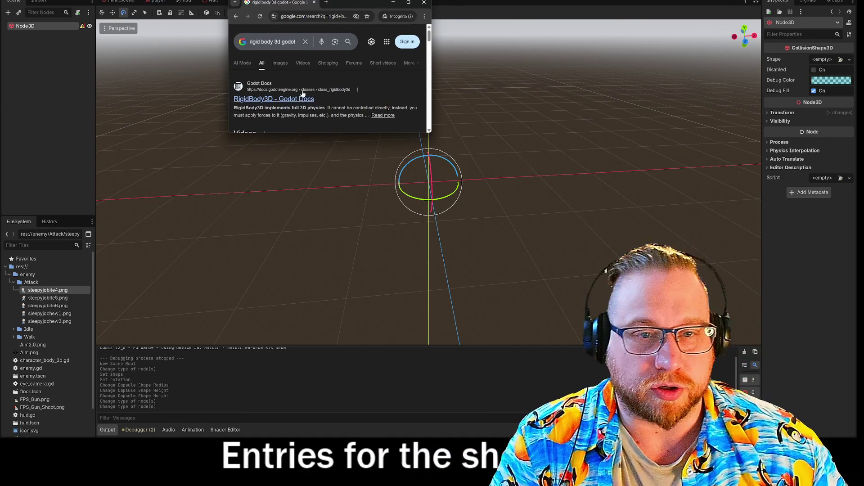
{"action": "left_click_drag", "start_coordinate": [430, 132], "coordinate": [642, 345]}
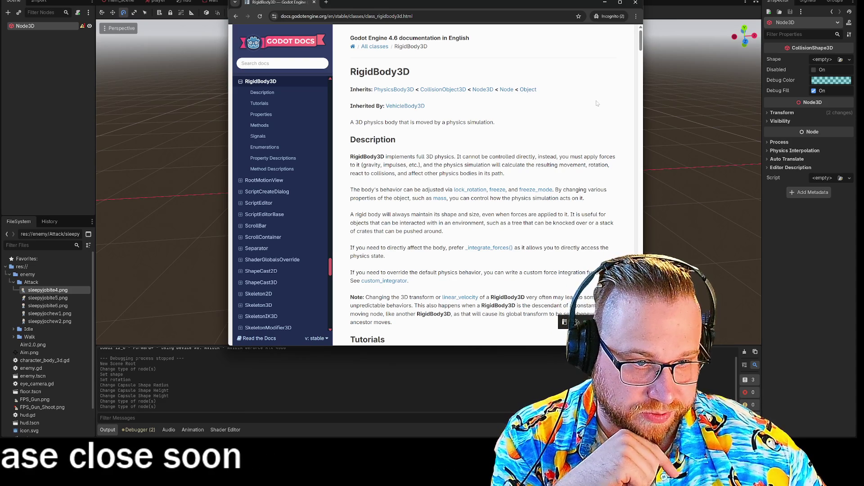
{"action": "scroll", "coordinate": [593, 99], "scroll_direction": "down", "scroll_amount": 2}
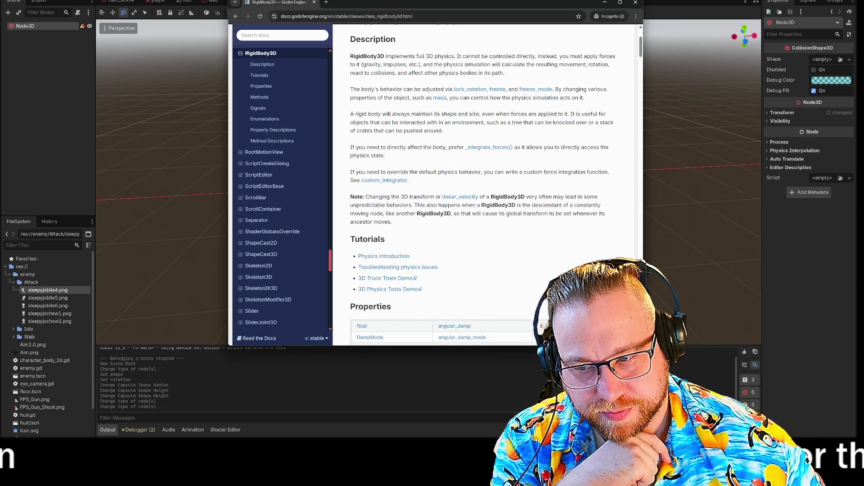
{"action": "scroll", "coordinate": [579, 135], "scroll_direction": "up", "scroll_amount": 2}
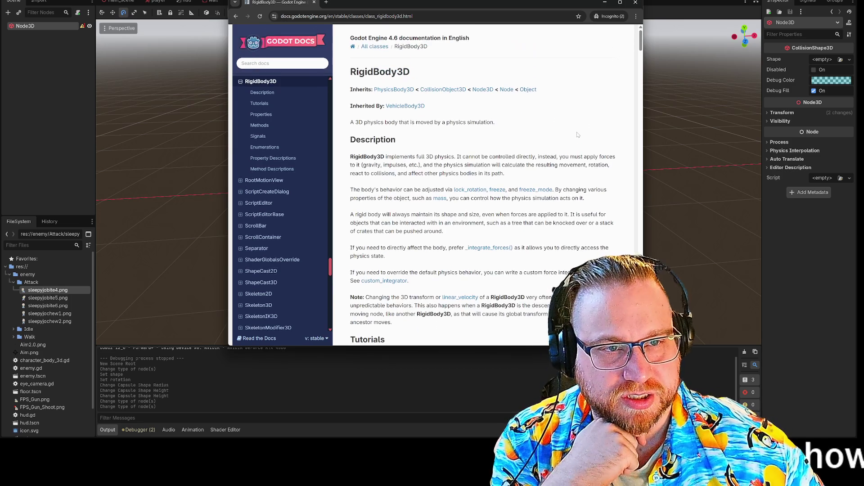
{"action": "left_click", "coordinate": [447, 90]}
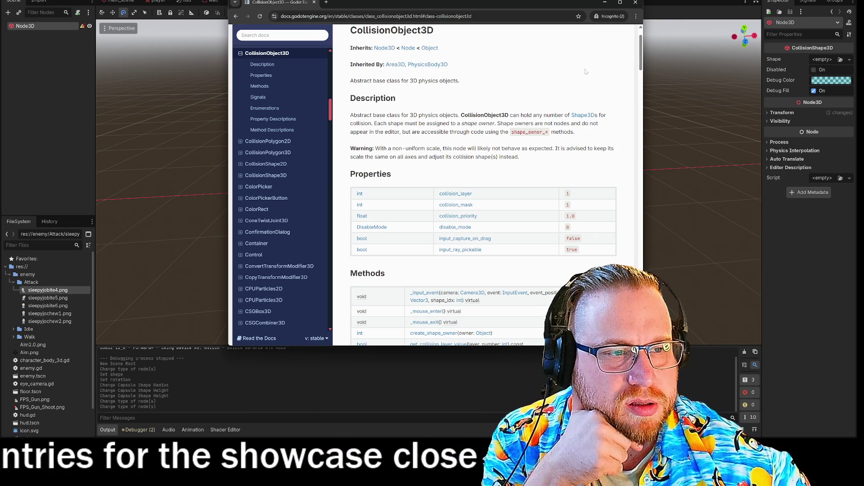
{"action": "scroll", "coordinate": [586, 71], "scroll_direction": "up", "scroll_amount": 1}
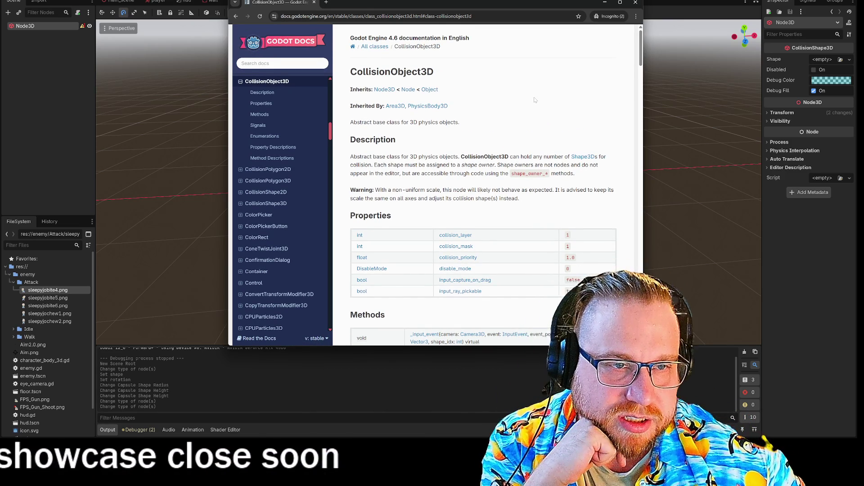
{"action": "scroll", "coordinate": [621, 115], "scroll_direction": "down", "scroll_amount": 15}
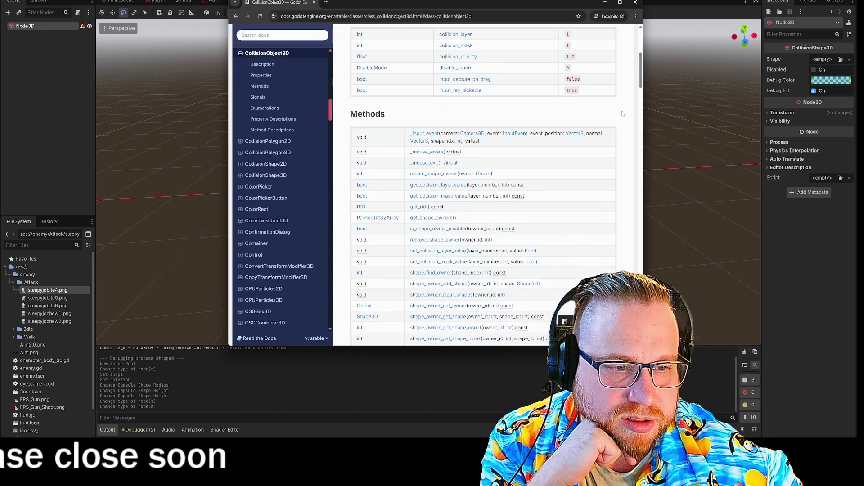
{"action": "scroll", "coordinate": [621, 115], "scroll_direction": "down", "scroll_amount": 6}
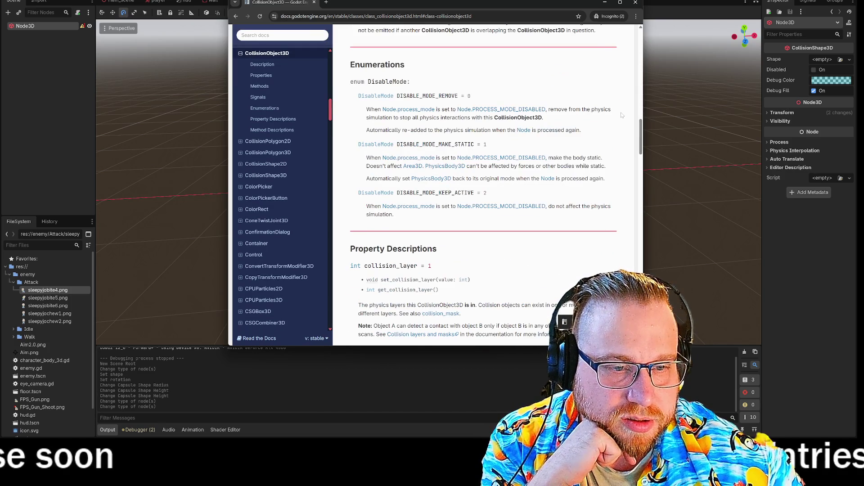
- Change the root node's type to RigidBody3D via a 'rig' search and expand its Transform
{"action": "left_click", "coordinate": [638, 4]}
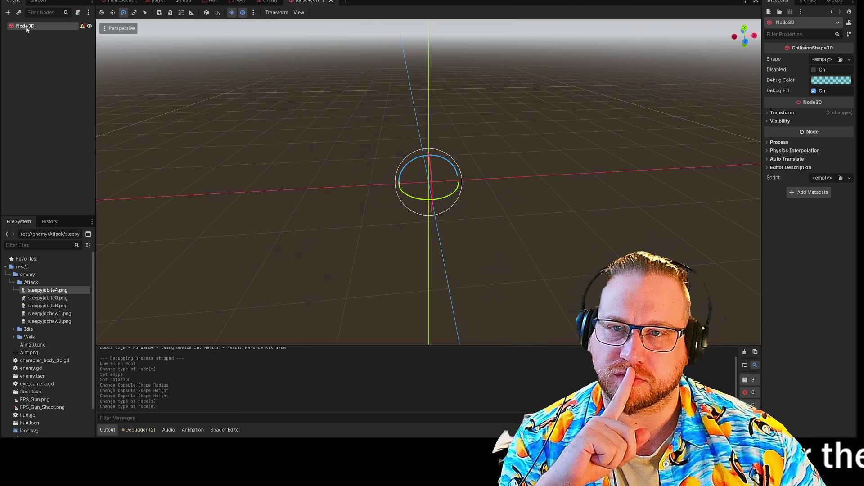
{"action": "right_click", "coordinate": [29, 27]}
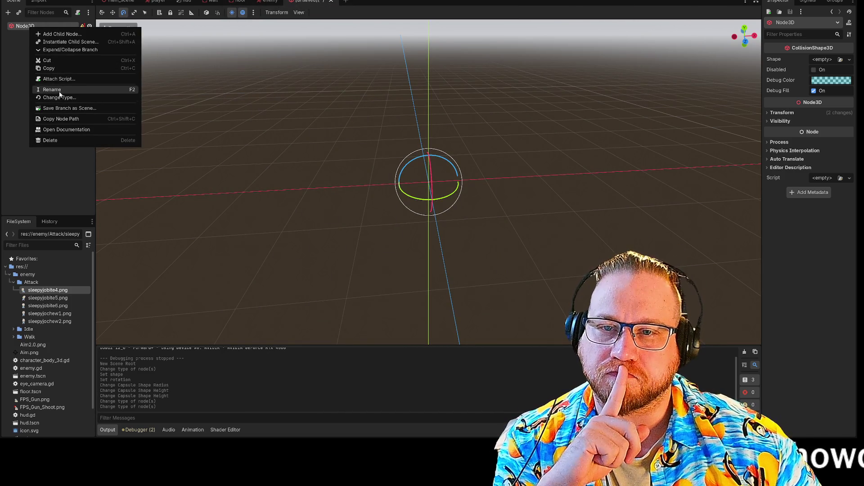
{"action": "left_click", "coordinate": [58, 98]}
{"action": "type", "text": "rig"}
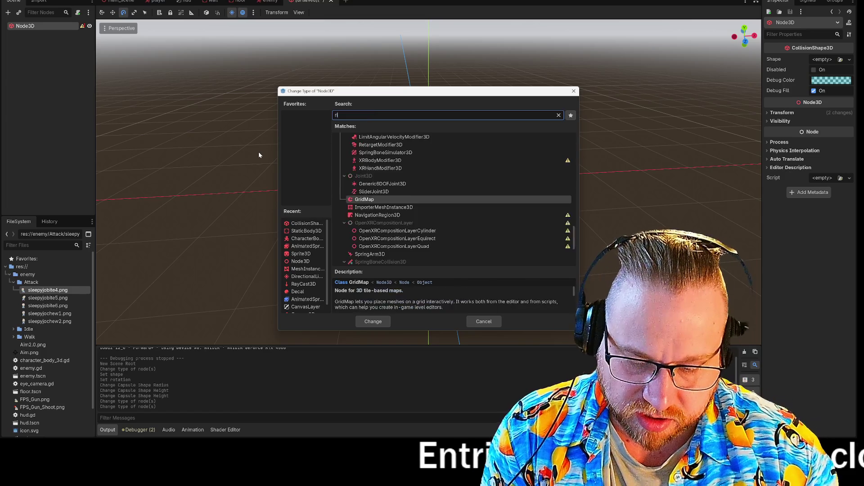
{"action": "key", "text": "Return"}
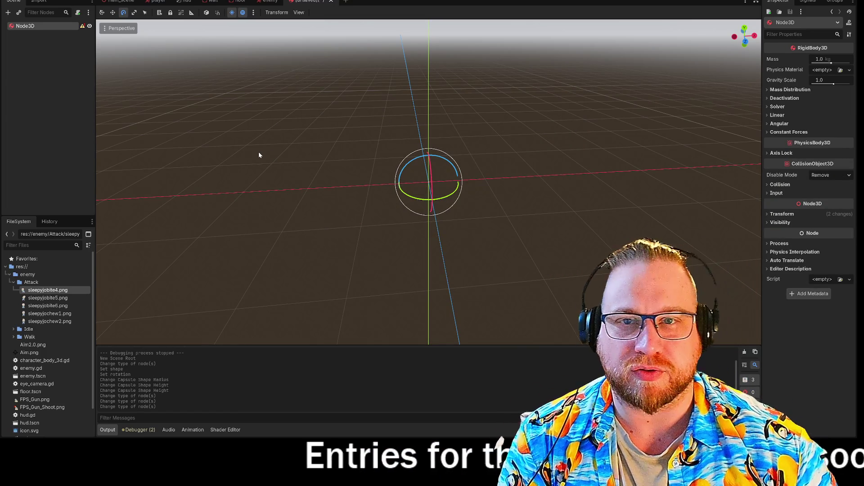
{"action": "mouse_move", "coordinate": [82, 28]}
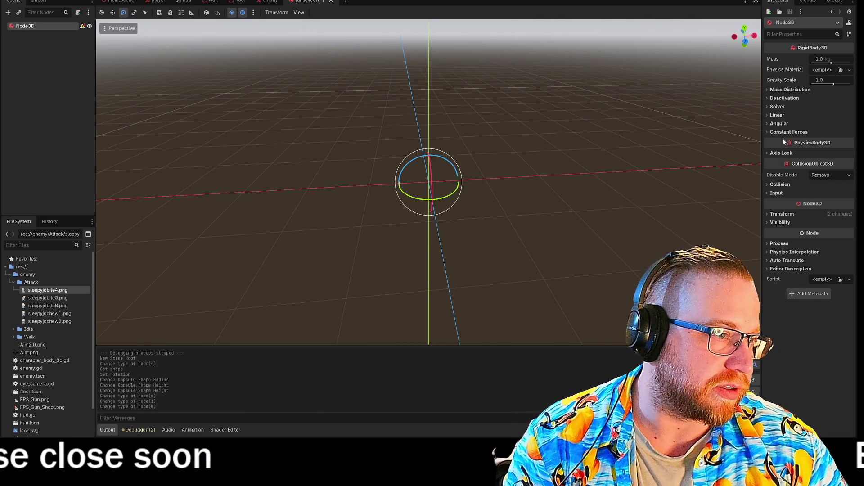
{"action": "left_click", "coordinate": [768, 215]}
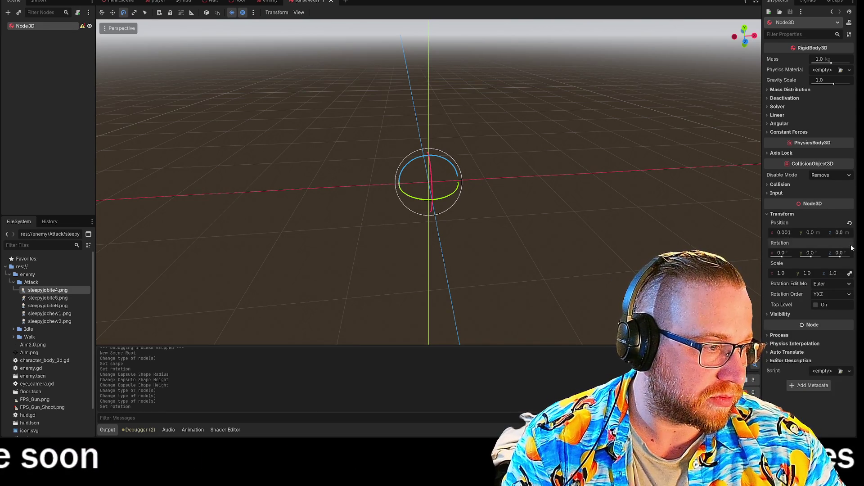
- Add a CollisionShape3D child under the RigidBody3D root from the Recent node list
{"action": "right_click", "coordinate": [35, 26]}
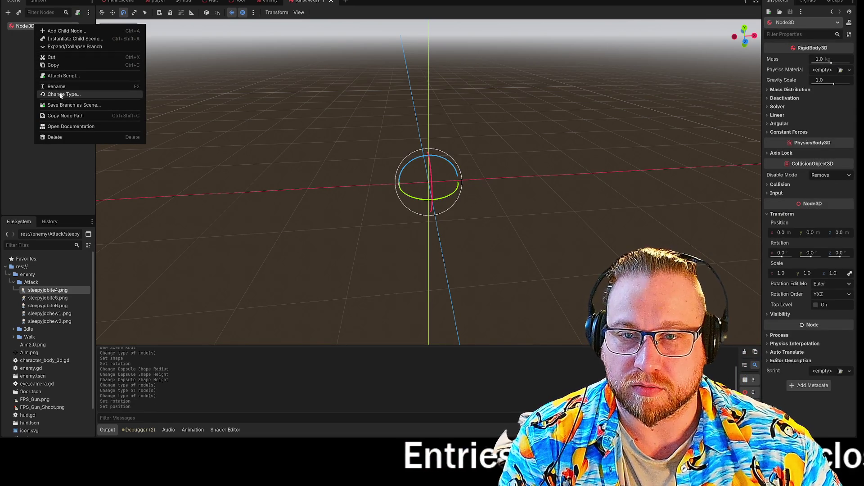
{"action": "left_click", "coordinate": [63, 31]}
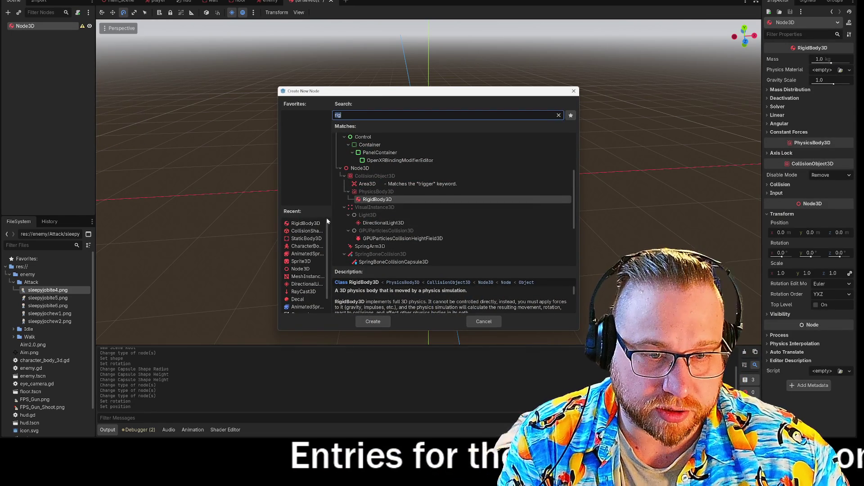
{"action": "left_click", "coordinate": [306, 231]}
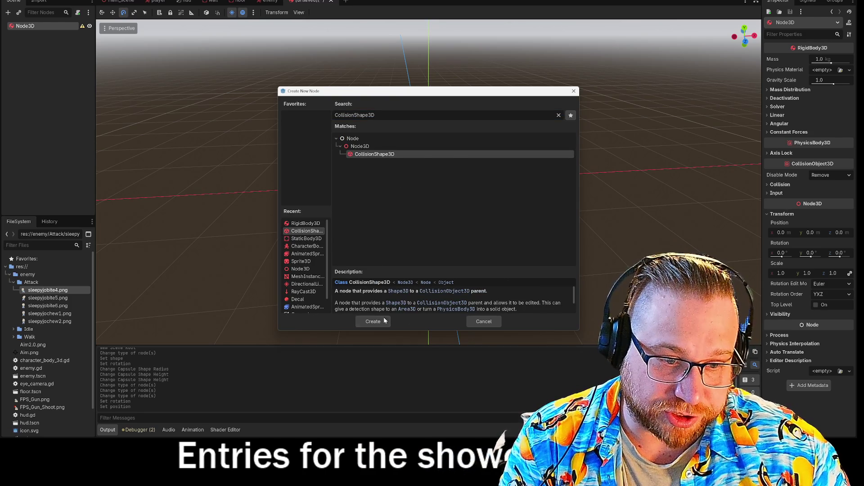
{"action": "left_click", "coordinate": [373, 321]}
{"action": "left_click", "coordinate": [50, 52]}
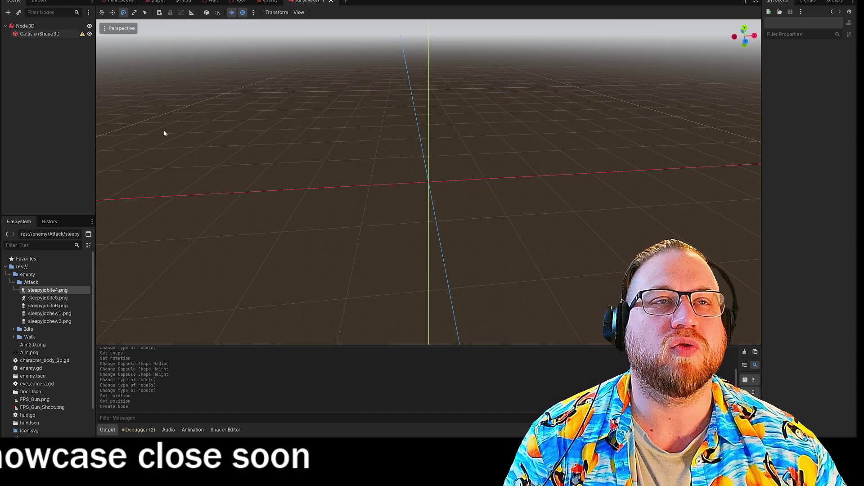
- Close the unsaved test scene with Don't Save and switch to the player scene
{"action": "left_click", "coordinate": [330, 1]}
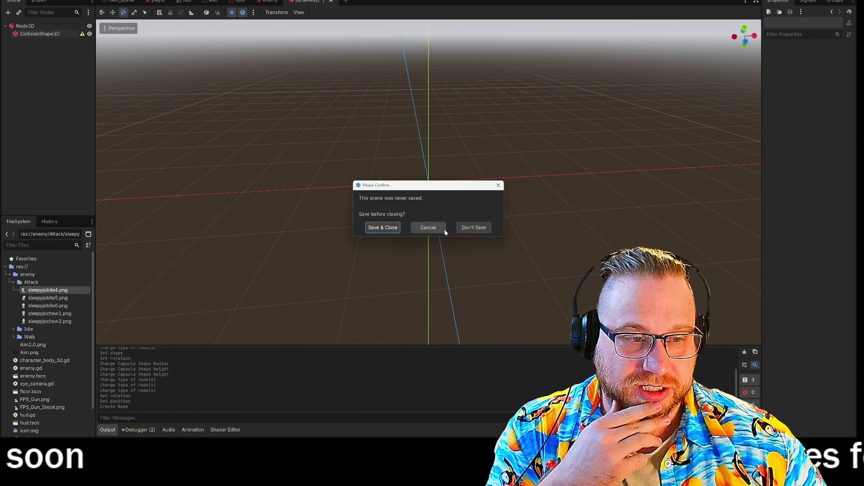
{"action": "left_click", "coordinate": [473, 227]}
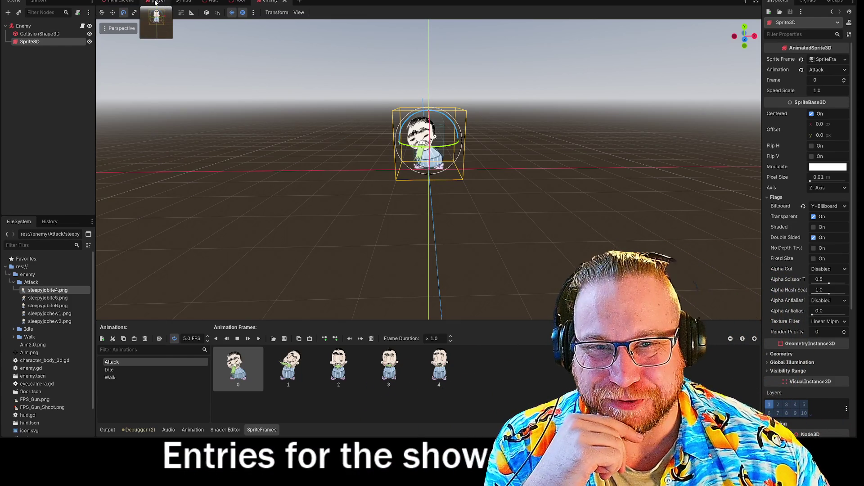
{"action": "left_click", "coordinate": [155, 2]}
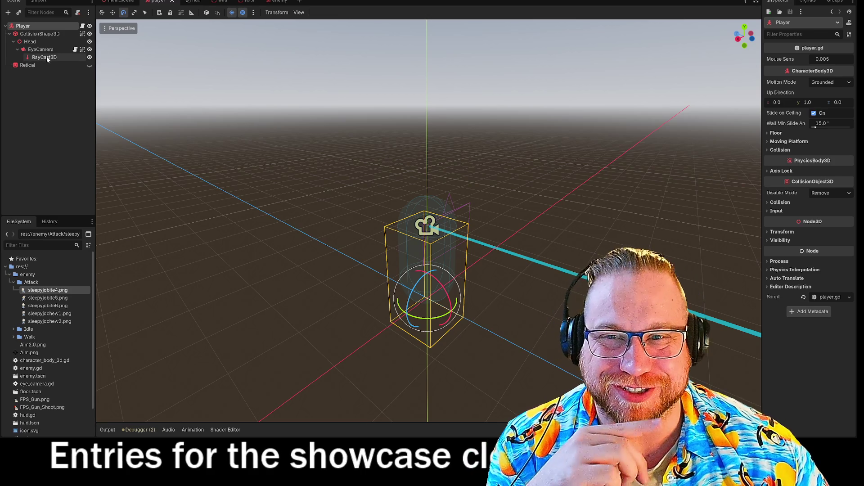
{"action": "left_click", "coordinate": [40, 34]}
- Open player.gd and begin an if event.is_action_pressed('Shoot') check inside _input
{"action": "left_click", "coordinate": [54, 26]}
{"action": "left_click", "coordinate": [82, 26]}
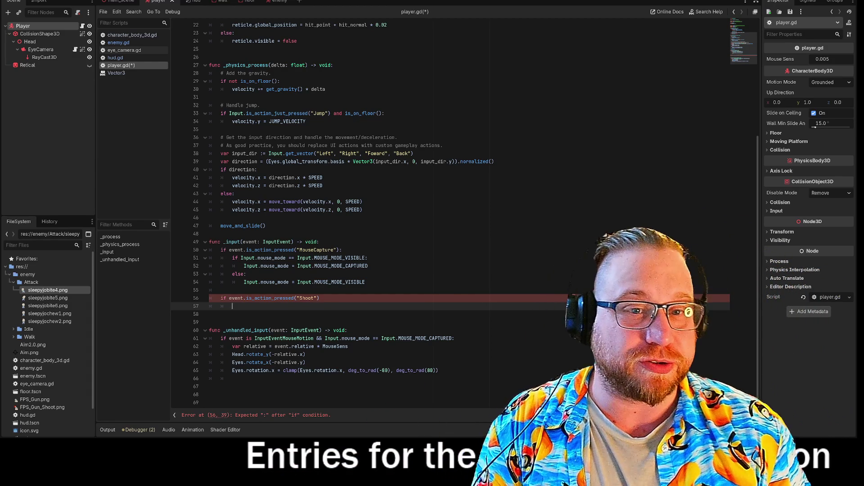
{"action": "scroll", "coordinate": [450, 216], "scroll_direction": "up", "scroll_amount": 3}
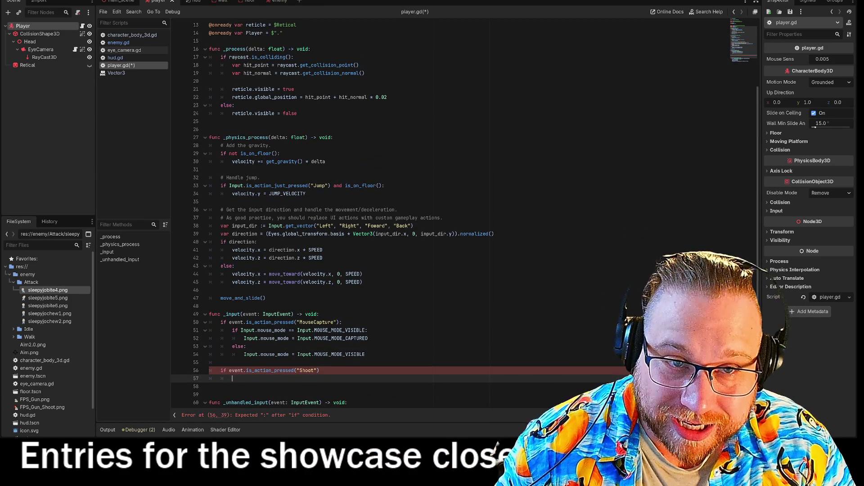
- Copy the if raycast.is_colliding(): check and paste it nested under the Shoot condition
{"action": "left_click_drag", "start_coordinate": [221, 57], "coordinate": [294, 57]}
{"action": "key", "text": "ctrl+c"}
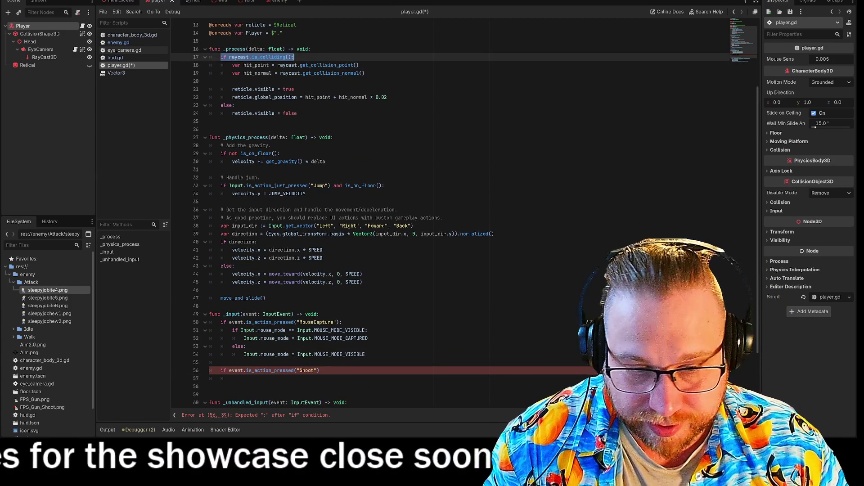
{"action": "scroll", "coordinate": [450, 216], "scroll_direction": "down", "scroll_amount": 3}
{"action": "key", "text": "Tab"}
{"action": "key", "text": "ctrl+v"}
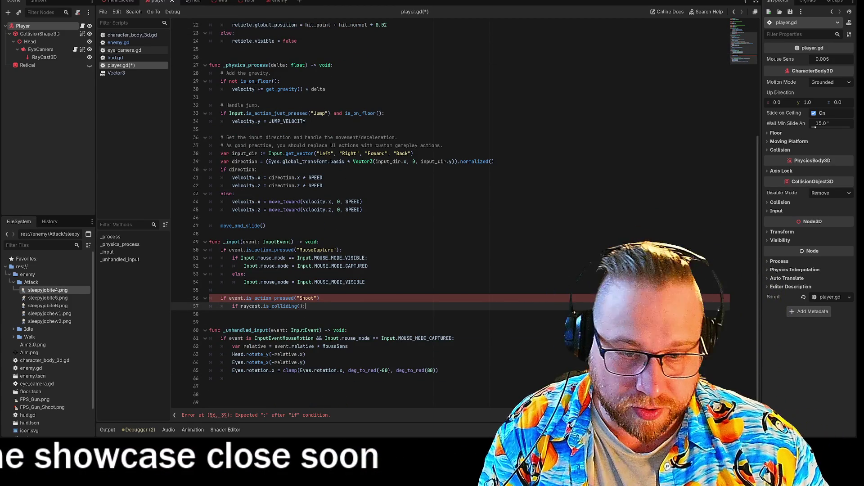
{"action": "key", "text": "Return"}
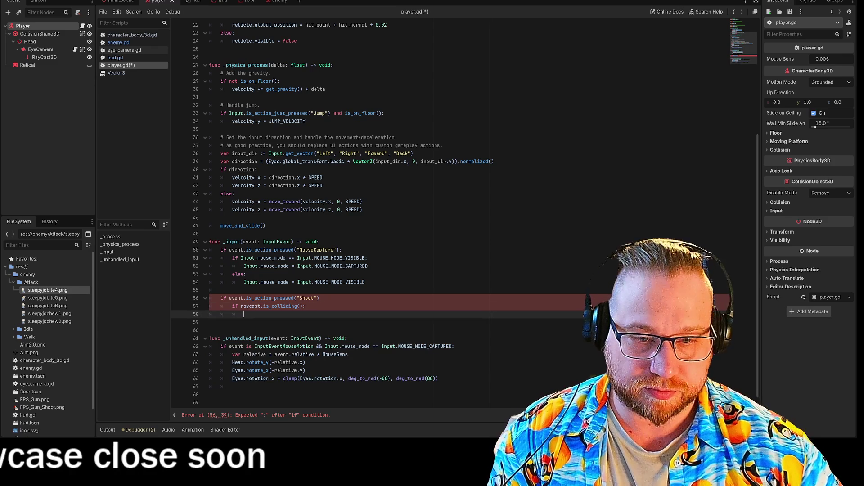
- Place the caret on the empty line 58 inside the raycast check
{"action": "left_click", "coordinate": [320, 298]}
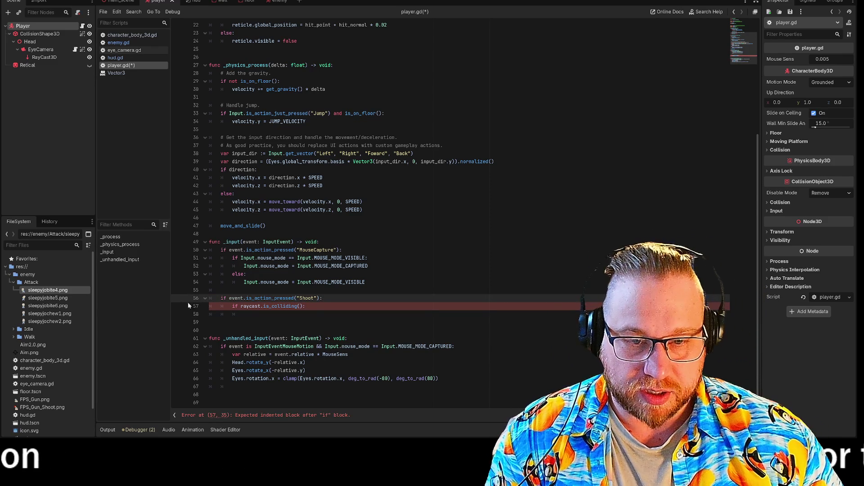
{"action": "scroll", "coordinate": [355, 202], "scroll_direction": "down", "scroll_amount": 1}
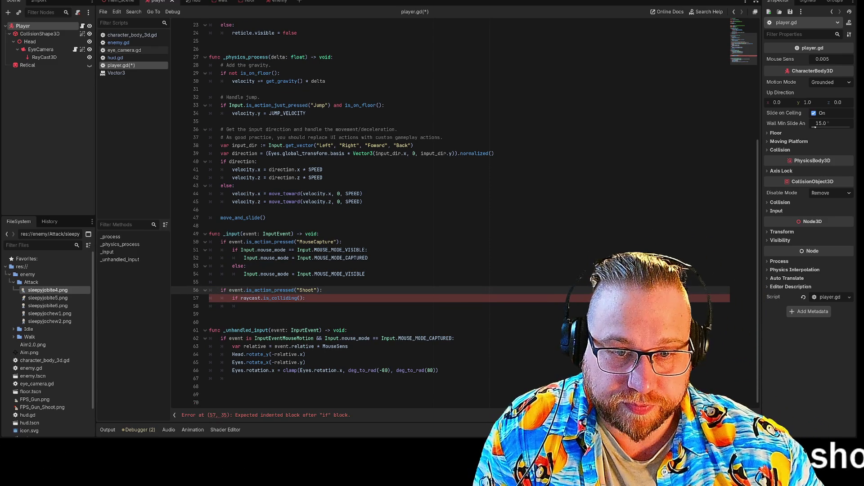
{"action": "left_click", "coordinate": [244, 306]}
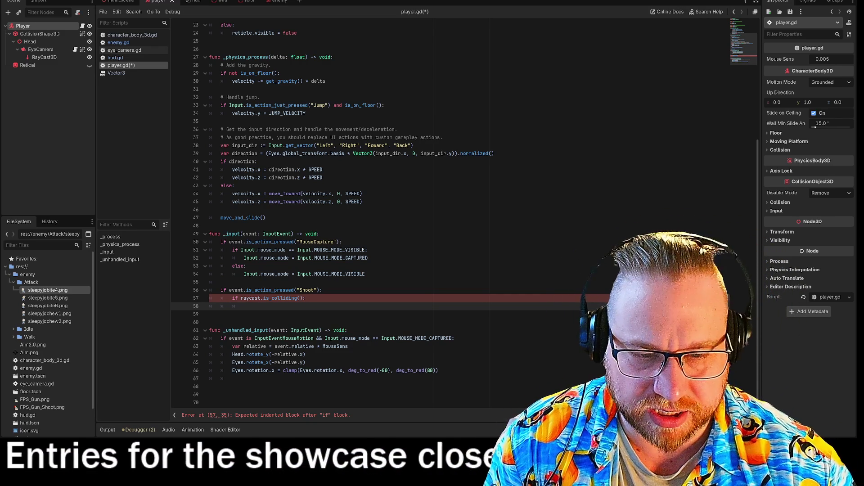
{"action": "scroll", "coordinate": [405, 211], "scroll_direction": "up", "scroll_amount": 2}
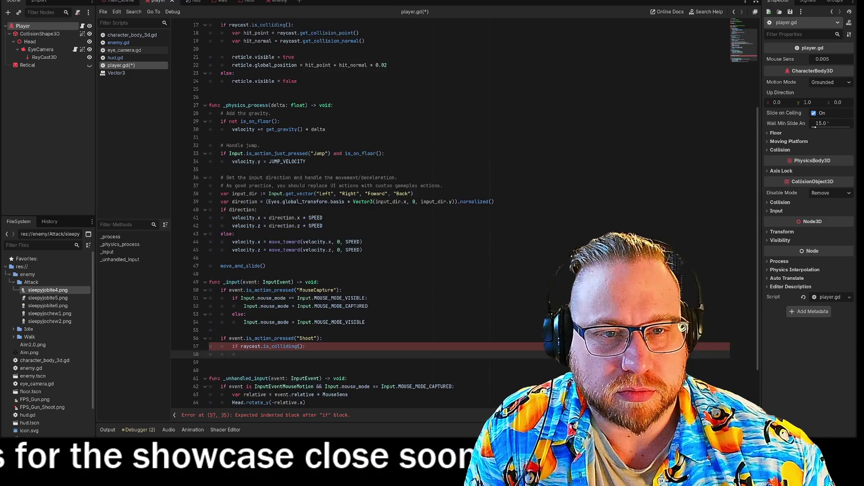
{"action": "scroll", "coordinate": [405, 211], "scroll_direction": "up", "scroll_amount": 5}
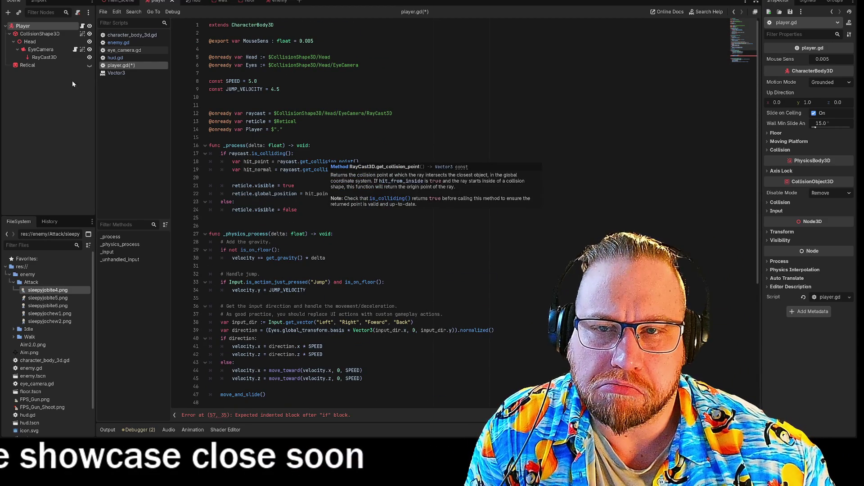
{"action": "scroll", "coordinate": [405, 212], "scroll_direction": "down", "scroll_amount": 7}
{"action": "scroll", "coordinate": [405, 212], "scroll_direction": "up", "scroll_amount": 6}
{"action": "scroll", "coordinate": [405, 212], "scroll_direction": "down", "scroll_amount": 6}
{"action": "scroll", "coordinate": [405, 211], "scroll_direction": "up", "scroll_amount": 3}
{"action": "scroll", "coordinate": [405, 211], "scroll_direction": "down", "scroll_amount": 3}
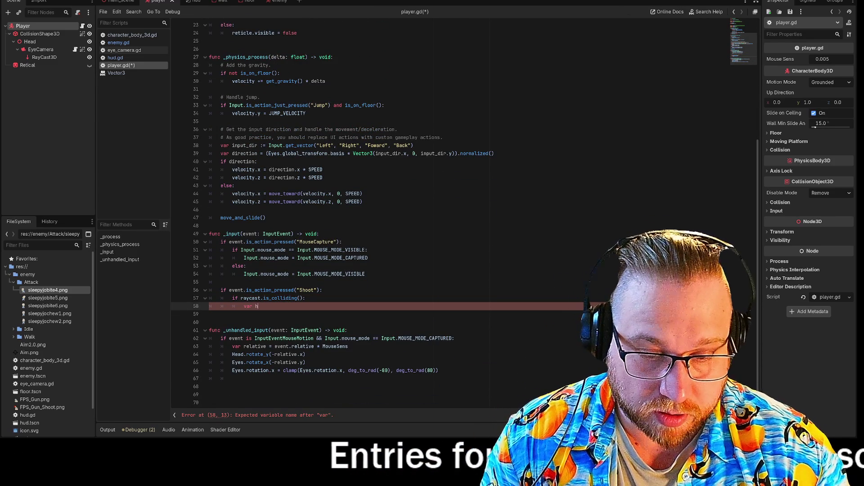
- Paste line 18's hit_point declaration onto line 58 and erase its method ending
{"action": "type", "text": "="}
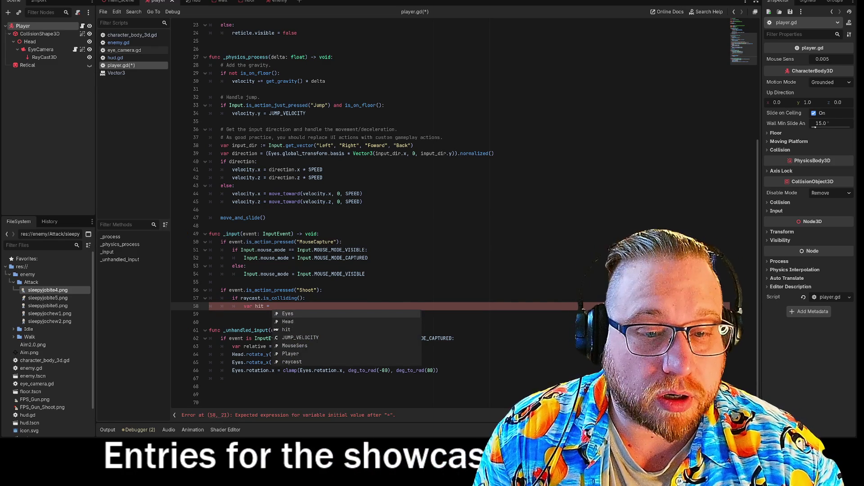
{"action": "scroll", "coordinate": [450, 211], "scroll_direction": "up", "scroll_amount": 5}
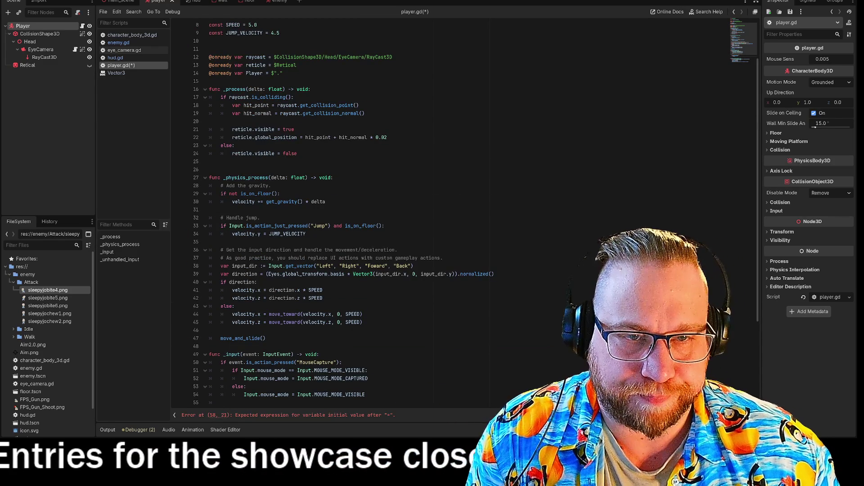
{"action": "type", "text": "hit ="}
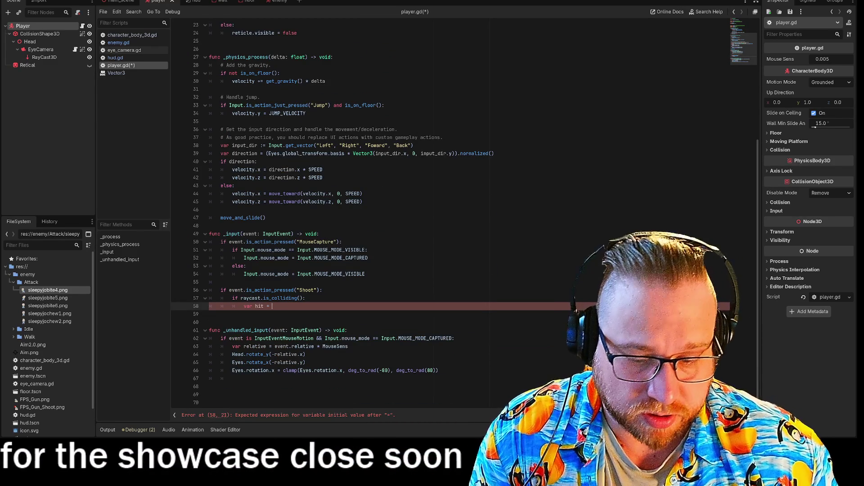
{"action": "type", "text": "_po"}
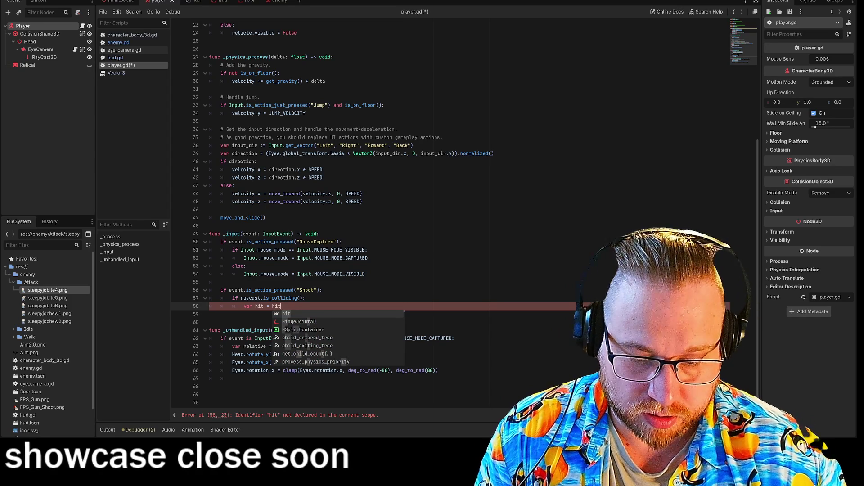
{"action": "type", "text": "int."}
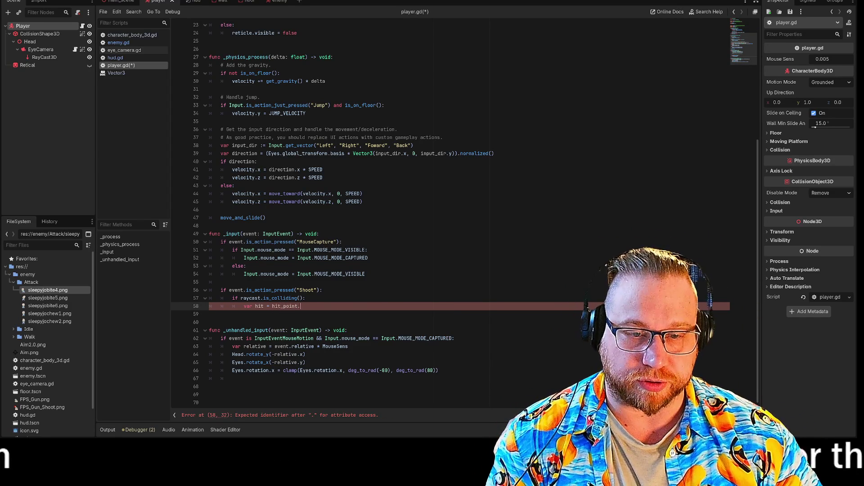
{"action": "scroll", "coordinate": [450, 212], "scroll_direction": "up", "scroll_amount": 1}
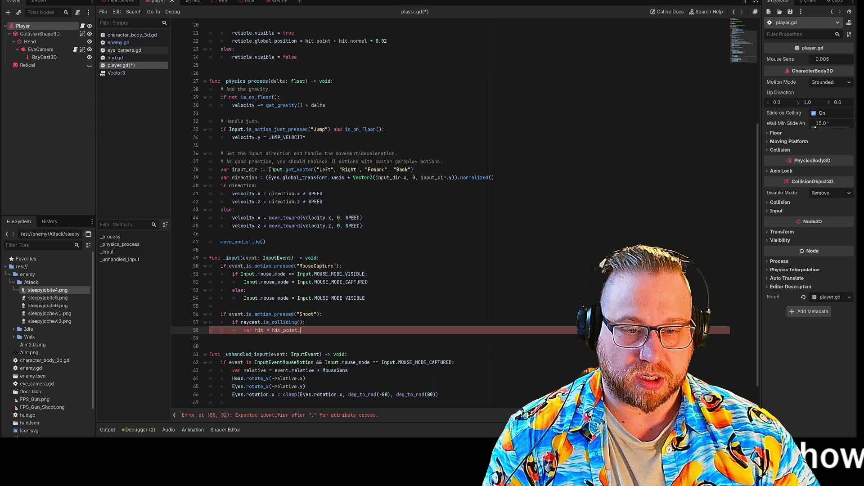
{"action": "scroll", "coordinate": [450, 211], "scroll_direction": "up", "scroll_amount": 6}
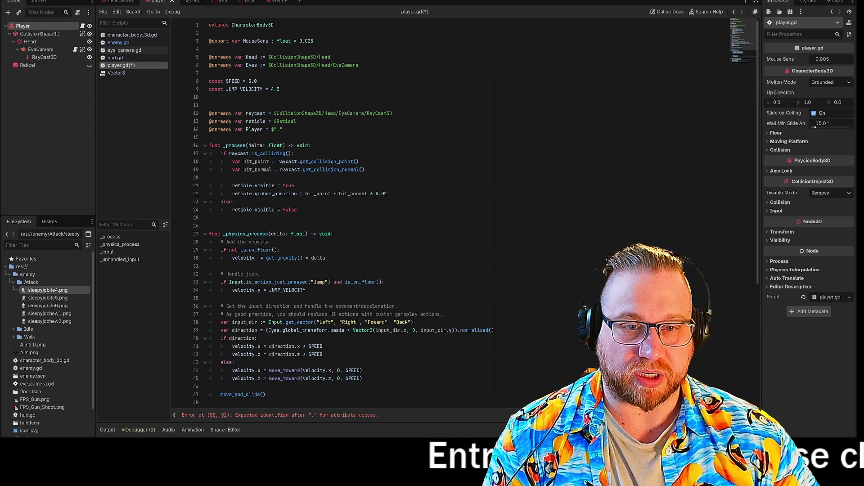
{"action": "left_click", "coordinate": [232, 161]}
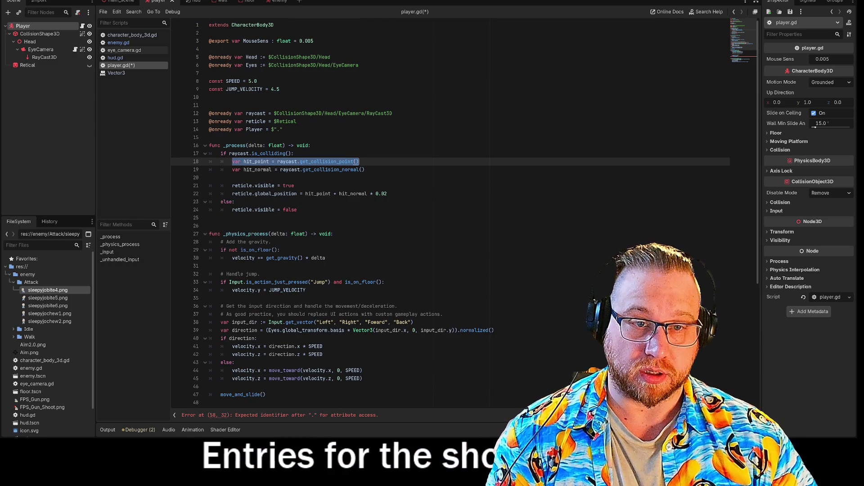
{"action": "scroll", "coordinate": [450, 212], "scroll_direction": "down", "scroll_amount": 7}
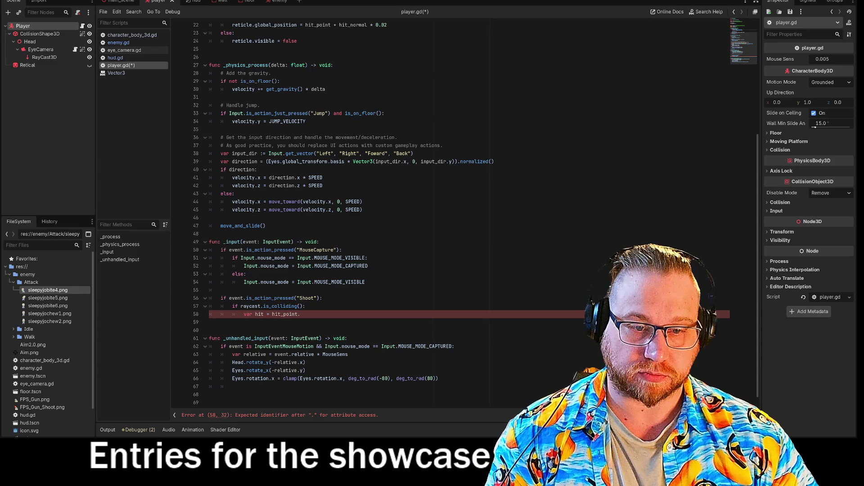
{"action": "left_click", "coordinate": [290, 314]}
{"action": "type", "text": "var hit_point = raycast.get_collision_point()"}
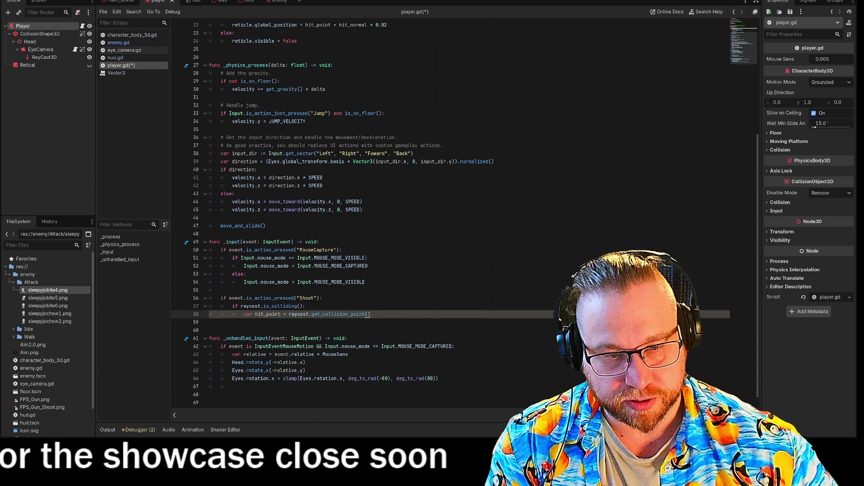
{"action": "key", "text": "BackSpace"}
{"action": "key", "text": "BackSpace"}
{"action": "key", "text": "BackSpace"}
{"action": "key", "text": "BackSpace"}
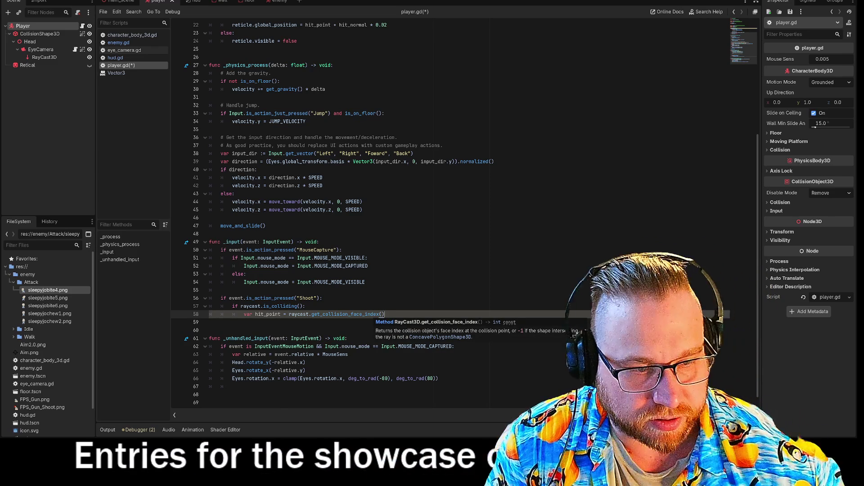
- Change line 58 to var hit_object = raycast.get_collider() and run the game with F5
{"action": "left_click", "coordinate": [210, 322]}
{"action": "key", "text": "Up"}
{"action": "key", "text": "End"}
{"action": "key", "text": "ctrl+shift+Left"}
{"action": "key", "text": "ctrl+shift+Left"}
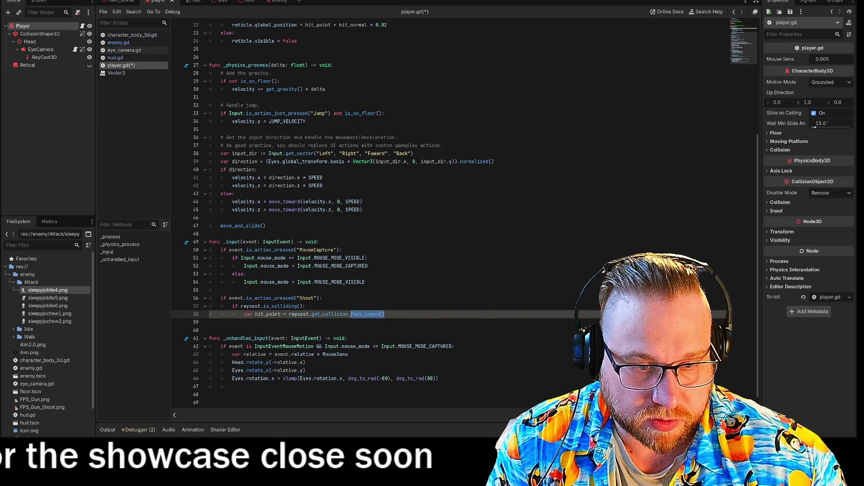
{"action": "type", "text": "point()"}
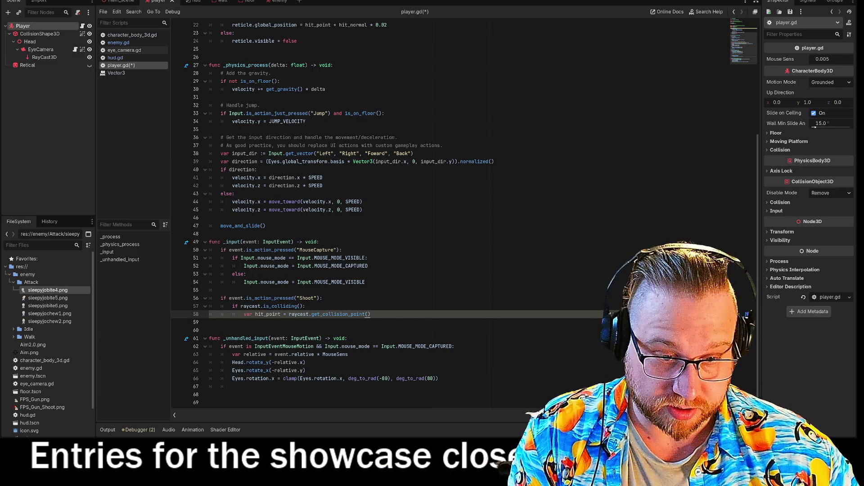
{"action": "key", "text": "BackSpace"}
{"action": "key", "text": "BackSpace"}
{"action": "key", "text": "BackSpace"}
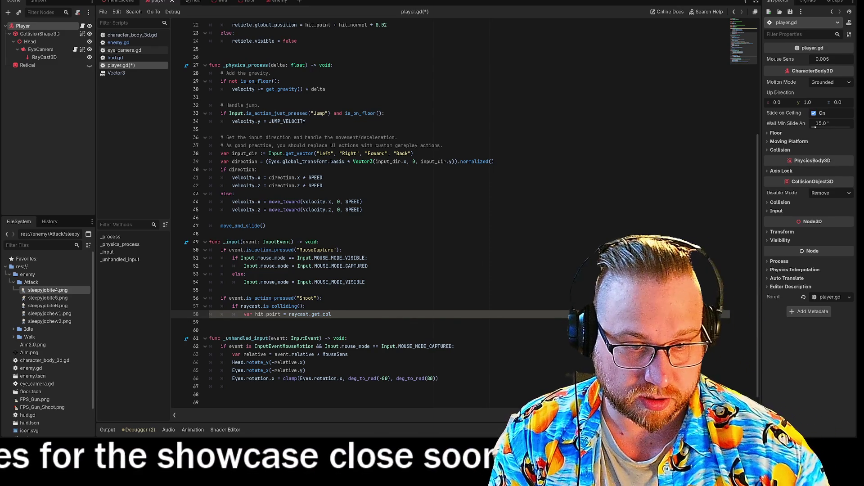
{"action": "type", "text": "li"}
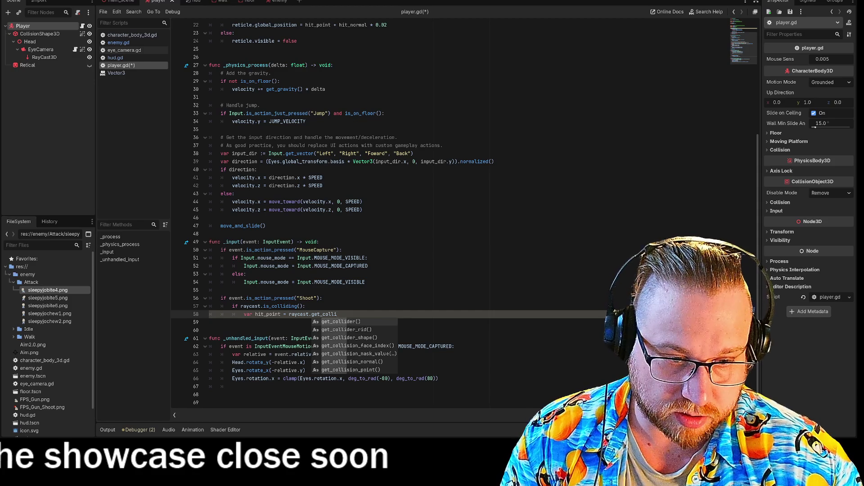
{"action": "key", "text": "Return"}
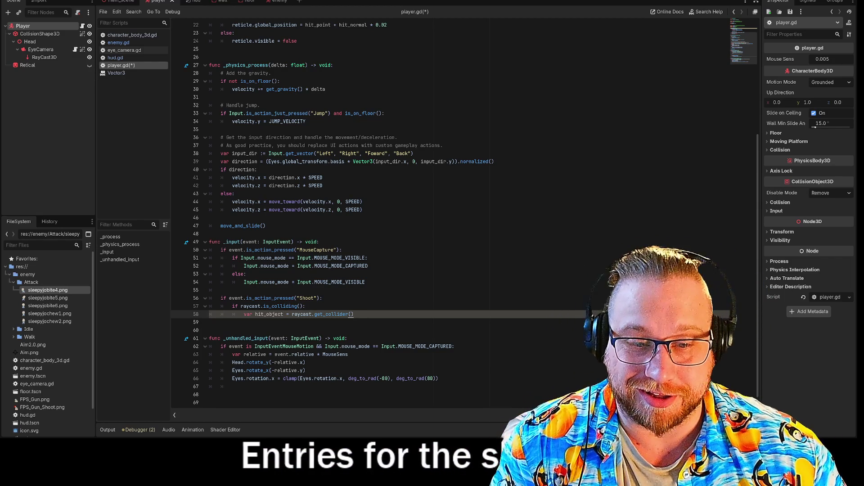
{"action": "key", "text": "F5"}
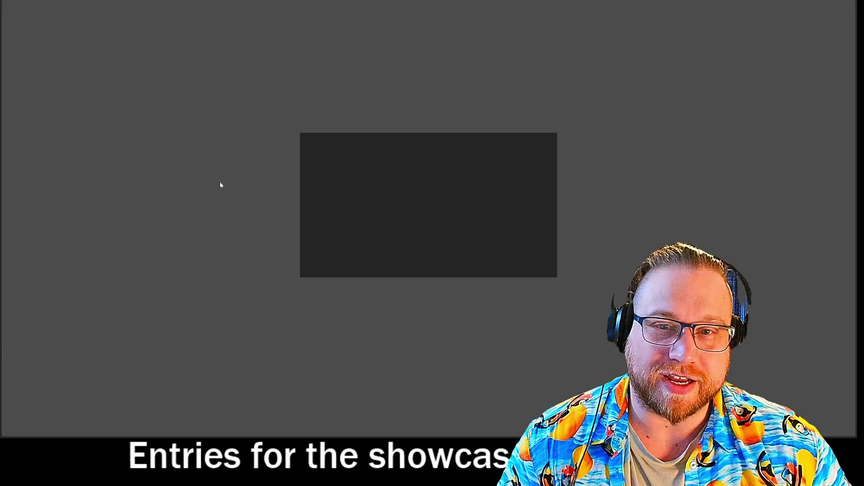
- Walk toward the enemy sprite and shoot it three times
{"action": "key", "text": "w"}
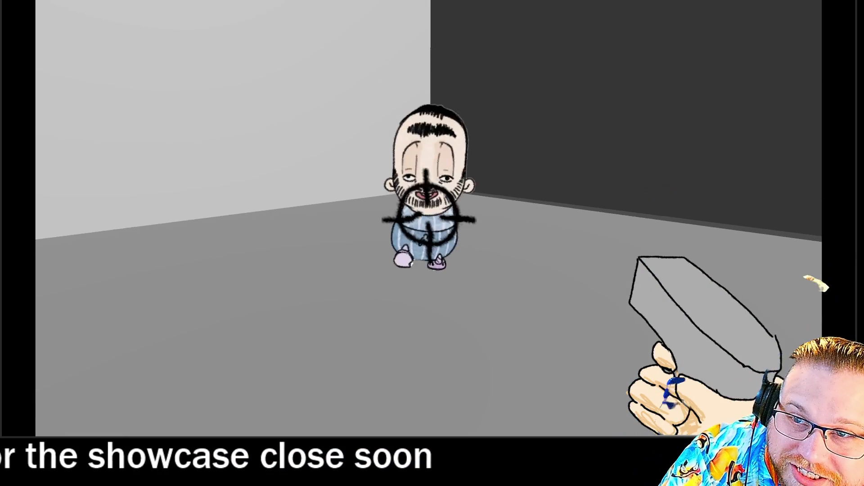
{"action": "left_click", "coordinate": [427, 218]}
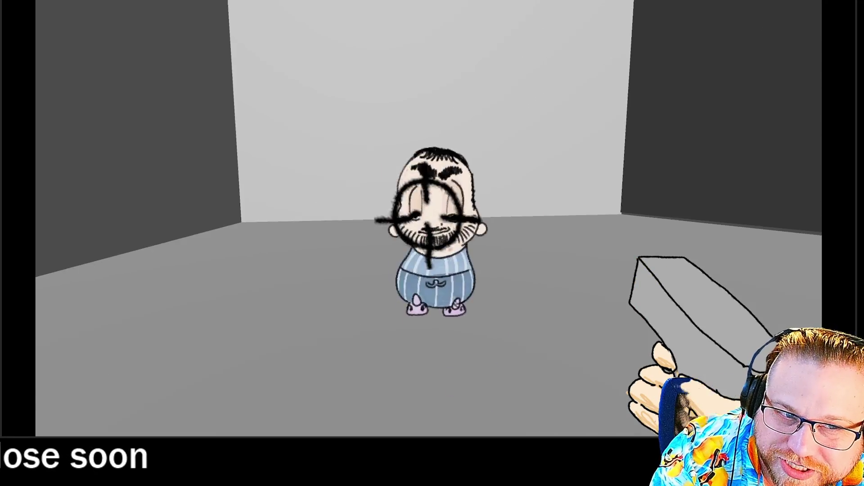
{"action": "left_click", "coordinate": [428, 221]}
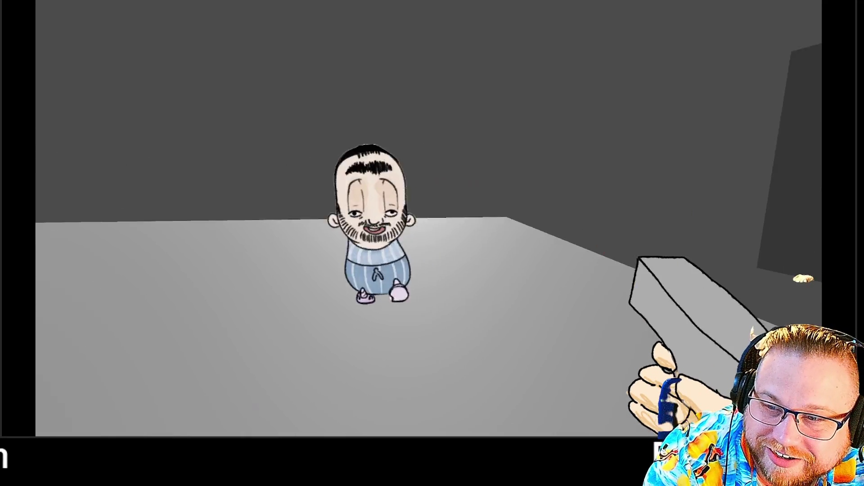
{"action": "left_click", "coordinate": [428, 218]}
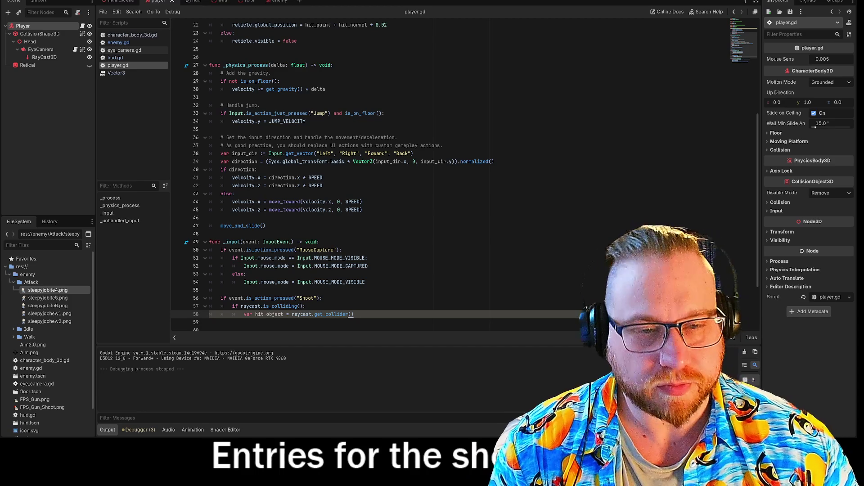
- Add a new indented line 59 below the hit_object declaration
{"action": "scroll", "coordinate": [450, 175], "scroll_direction": "down", "scroll_amount": 3}
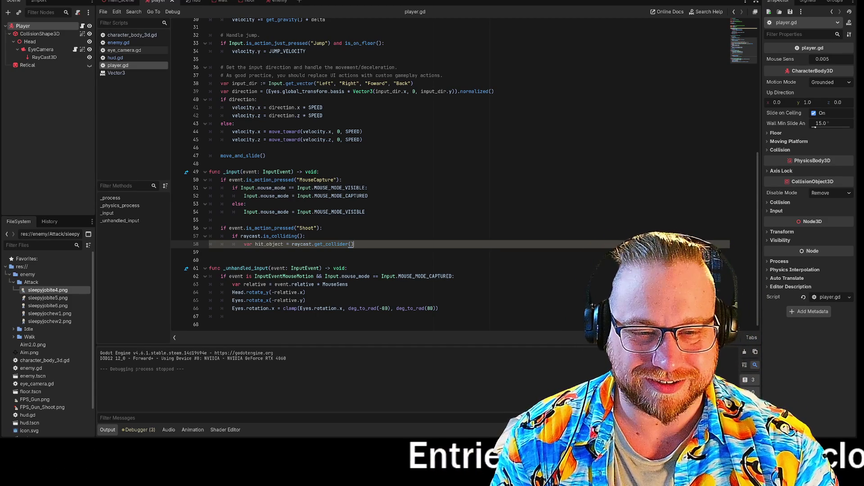
{"action": "key", "text": "Return"}
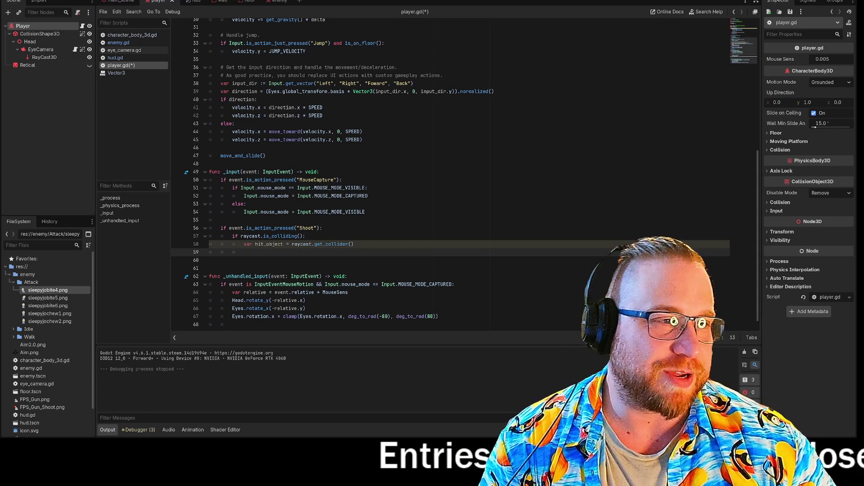
{"action": "key", "text": "F5"}
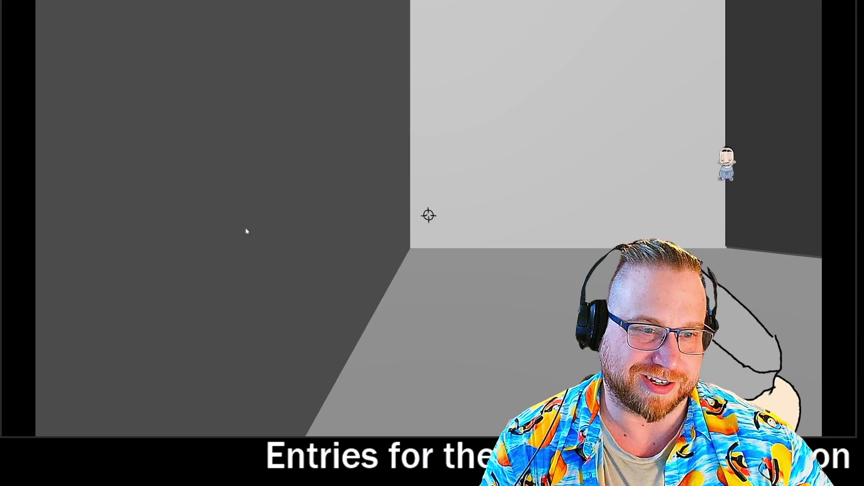
{"action": "key", "text": "w"}
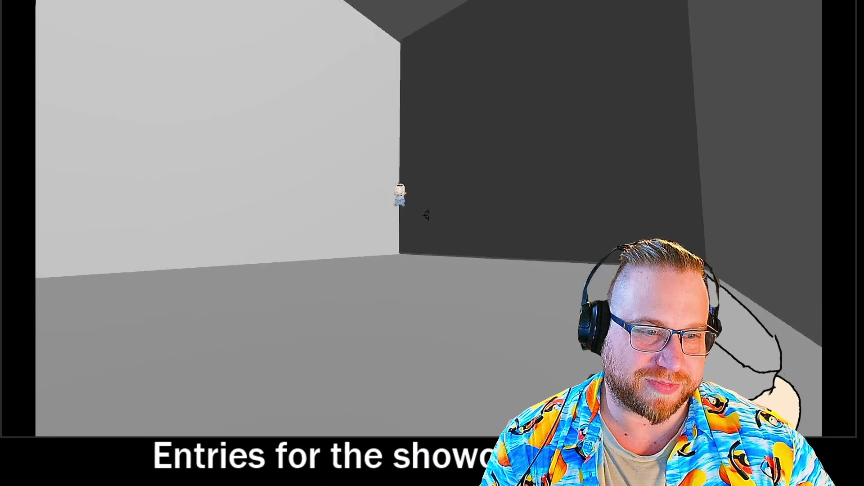
{"action": "key", "text": "w"}
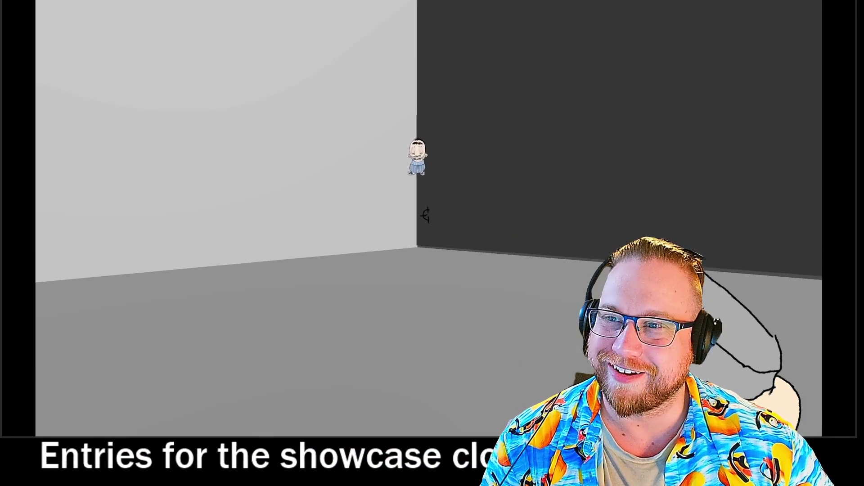
{"action": "key", "text": "w"}
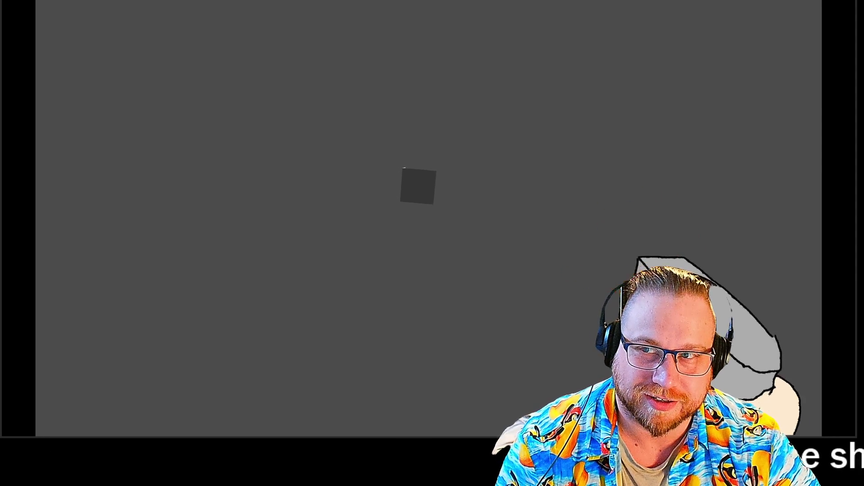
{"action": "key", "text": "F8"}
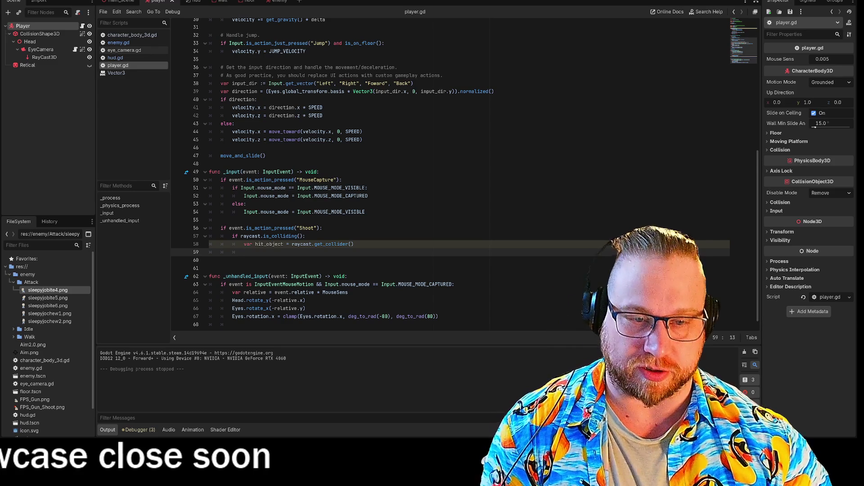
- Write hit_object.health -= gun_damage on line 59
{"action": "type", "text": "hit"}
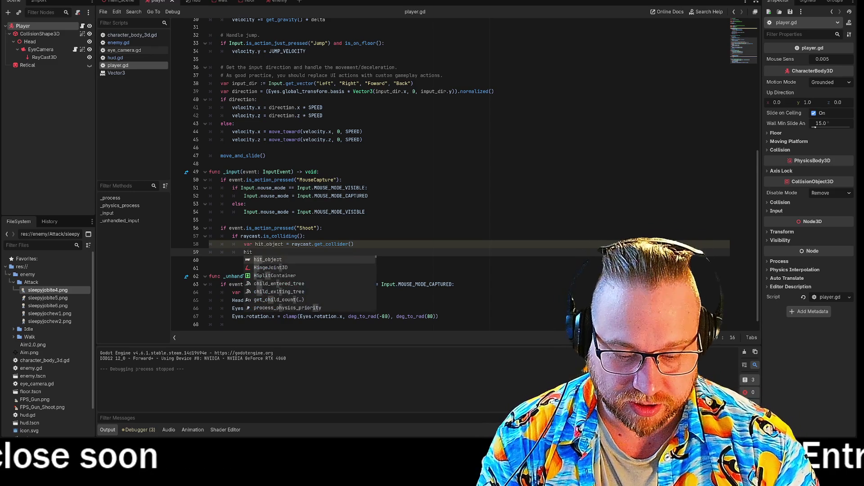
{"action": "key", "text": "Return"}
{"action": "type", "text": ".health -= gun"}
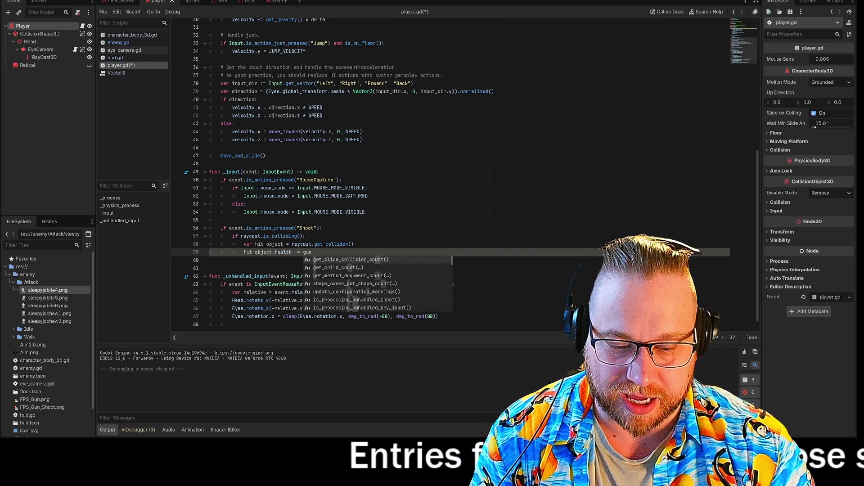
{"action": "type", "text": " _damage"}
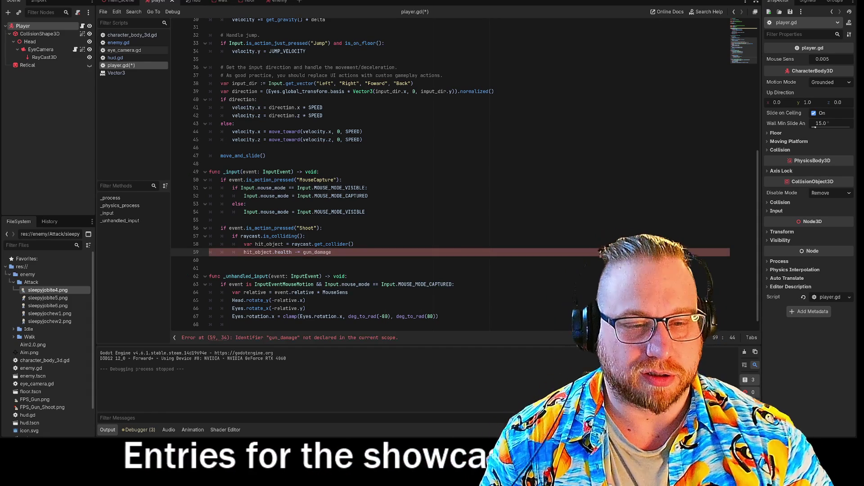
{"action": "scroll", "coordinate": [450, 180], "scroll_direction": "up", "scroll_amount": 10}
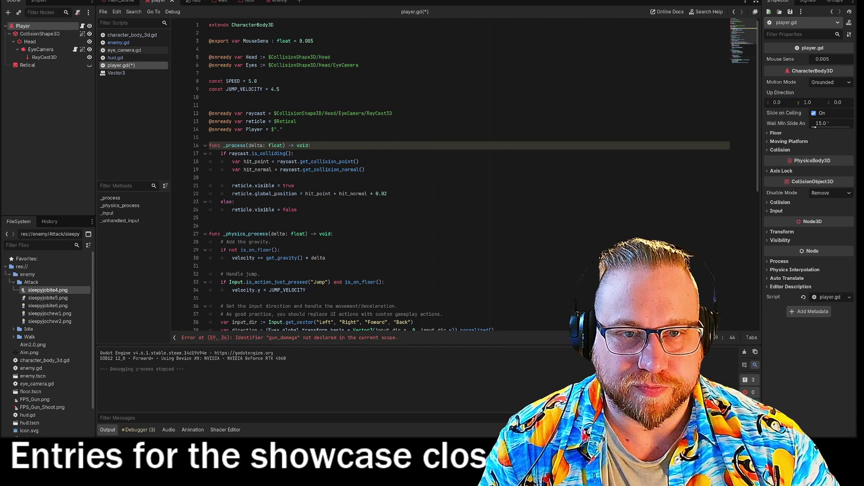
{"action": "left_click", "coordinate": [209, 49]}
{"action": "key", "text": "Return"}
{"action": "key", "text": "Up"}
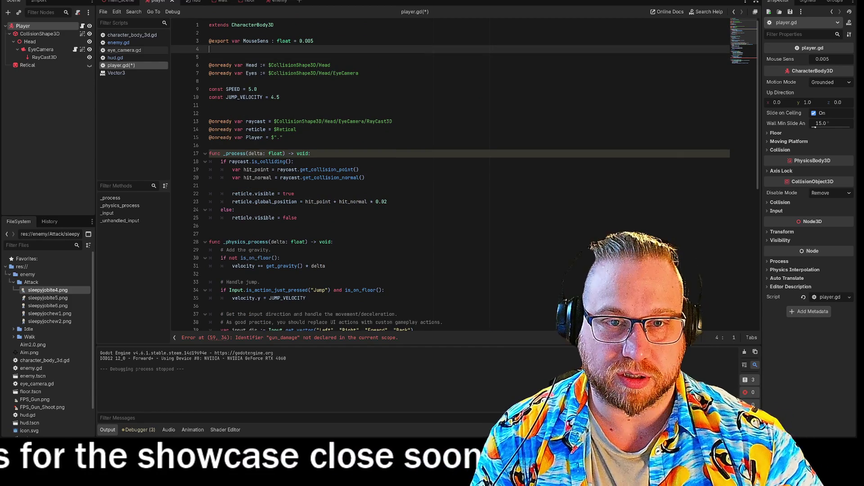
{"action": "type", "text": "@export "}
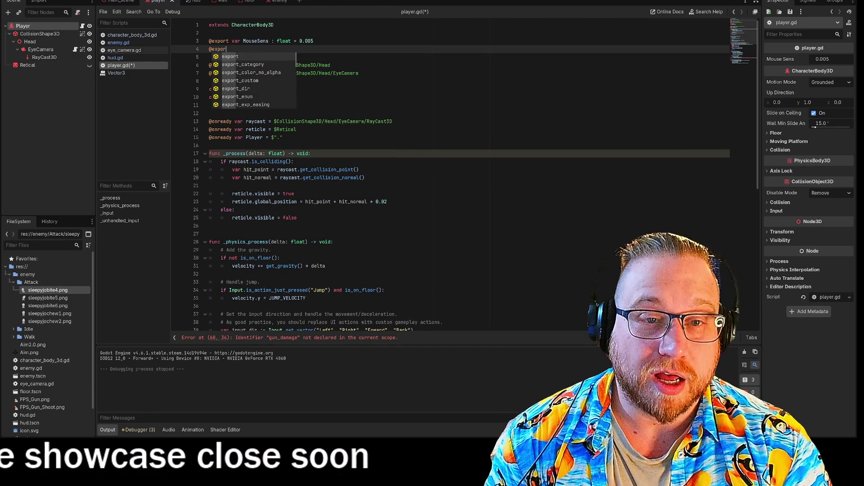
{"action": "type", "text": "var gun"}
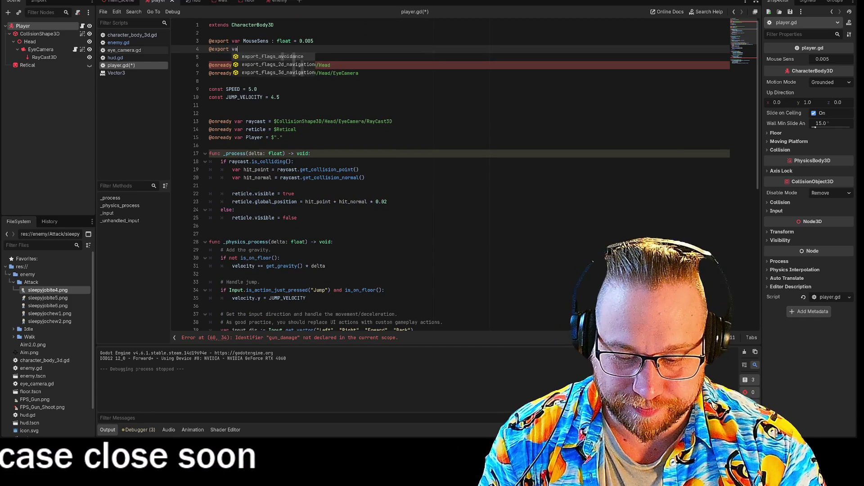
{"action": "type", "text": "_damage ="}
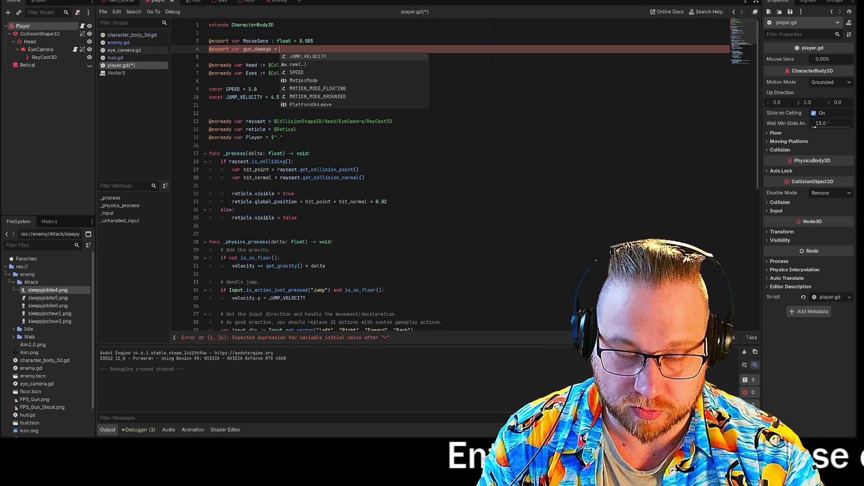
{"action": "type", "text": "1"}
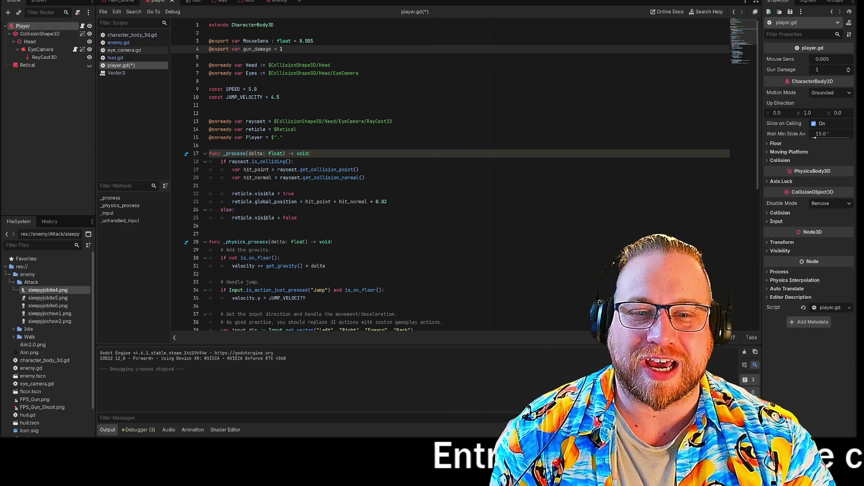
{"action": "scroll", "coordinate": [405, 180], "scroll_direction": "down", "scroll_amount": 10}
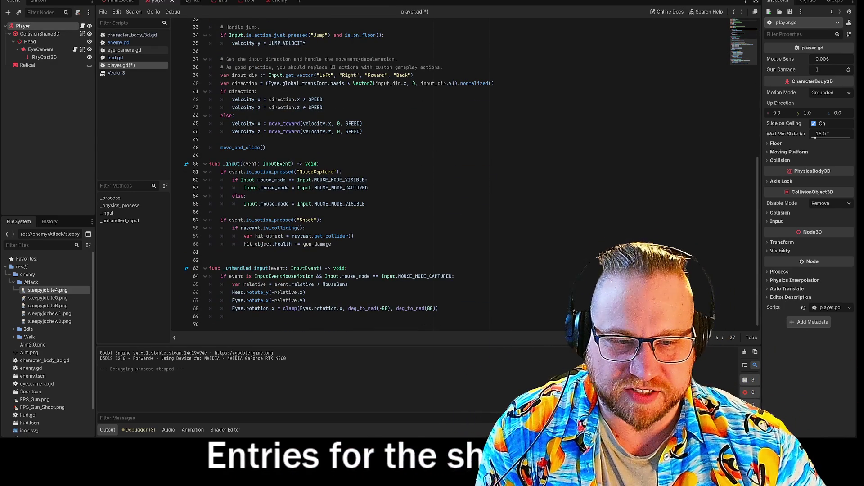
{"action": "scroll", "coordinate": [405, 180], "scroll_direction": "up", "scroll_amount": 10}
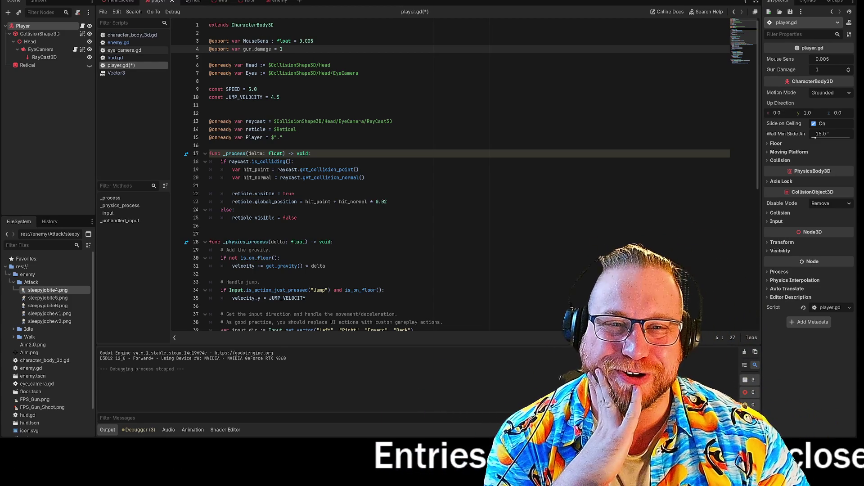
{"action": "left_click", "coordinate": [278, 2]}
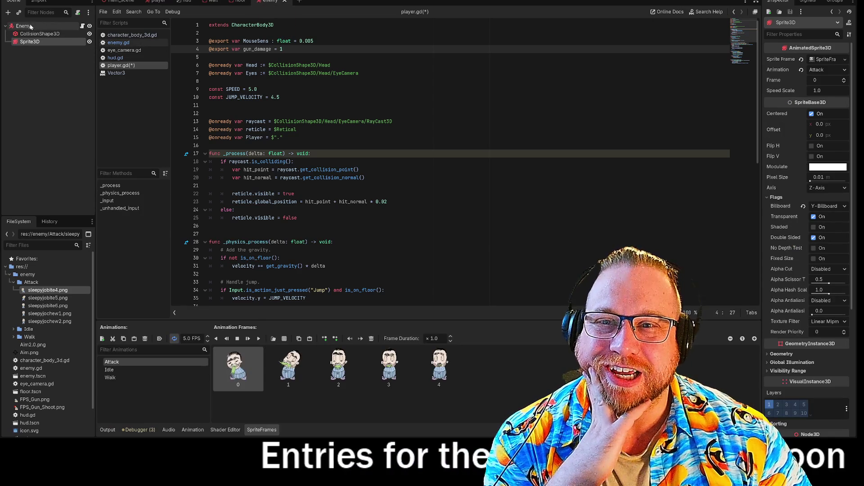
{"action": "left_click", "coordinate": [27, 26]}
{"action": "left_click", "coordinate": [83, 26]}
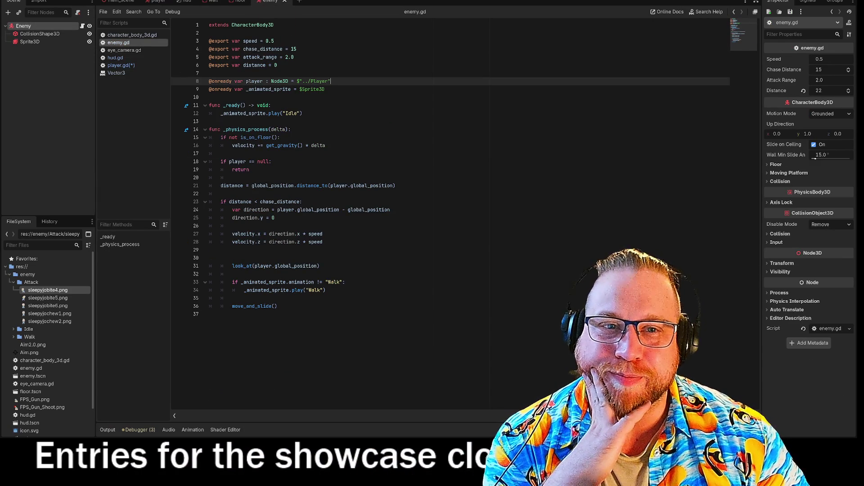
{"action": "key", "text": "Return"}
{"action": "key", "text": "Return"}
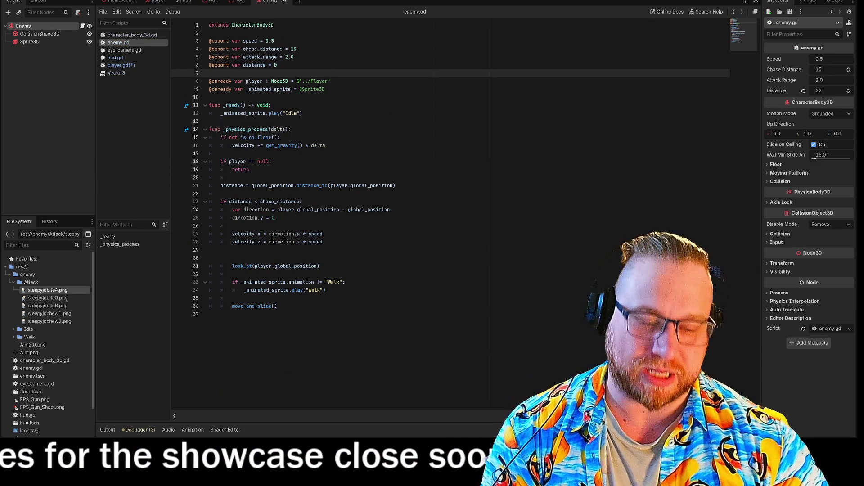
{"action": "left_click", "coordinate": [210, 73]}
{"action": "type", "text": "@export"}
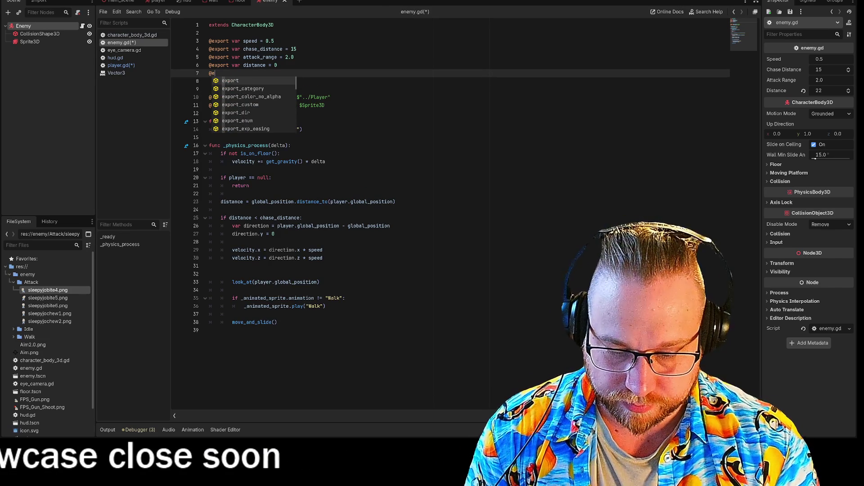
{"action": "type", "text": " var healt"}
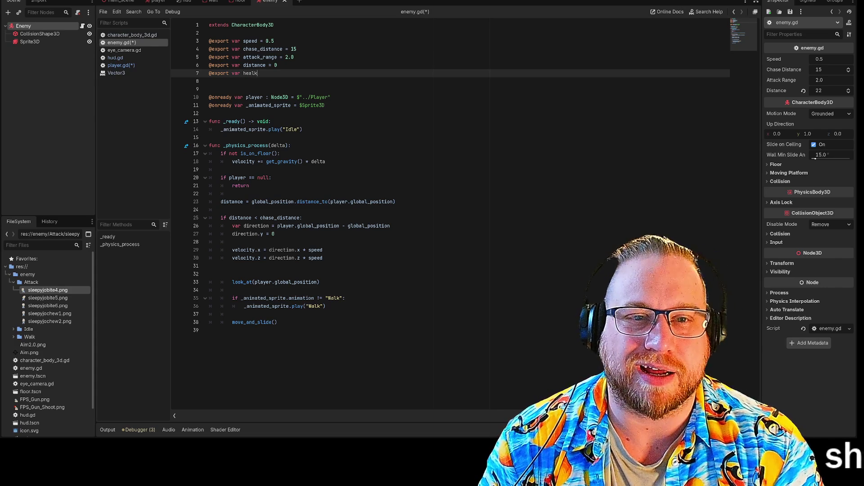
{"action": "type", "text": "10"}
- Open blank lines after the gravity code in _physics_process for a health check
{"action": "left_click", "coordinate": [272, 178]}
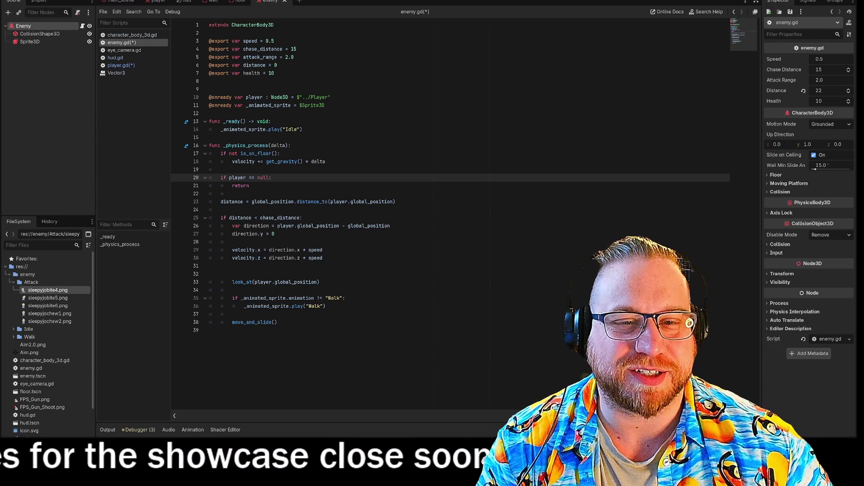
{"action": "left_click", "coordinate": [220, 170]}
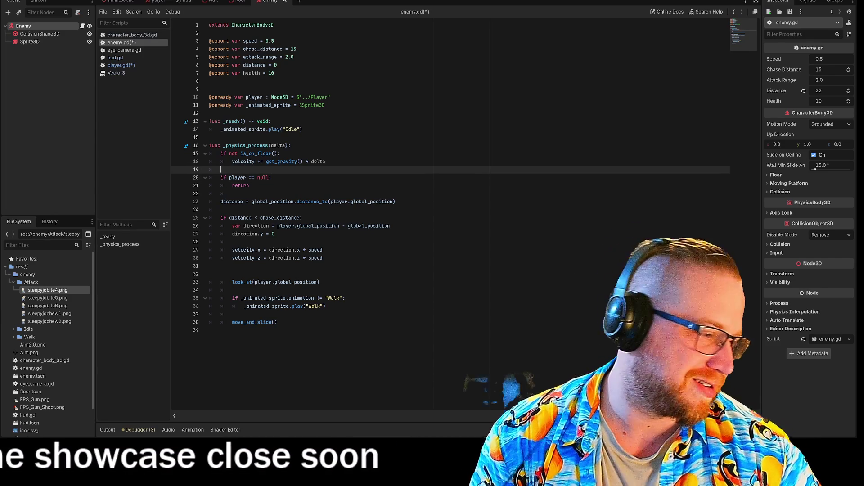
{"action": "key", "text": "Return"}
{"action": "key", "text": "Return"}
{"action": "key", "text": "Up"}
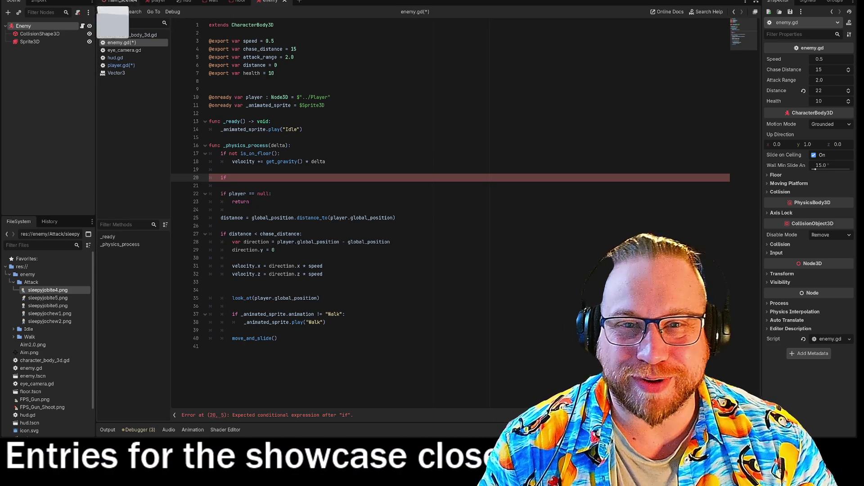
- Switch to the Player scene and open player.gd
{"action": "left_click", "coordinate": [150, 1]}
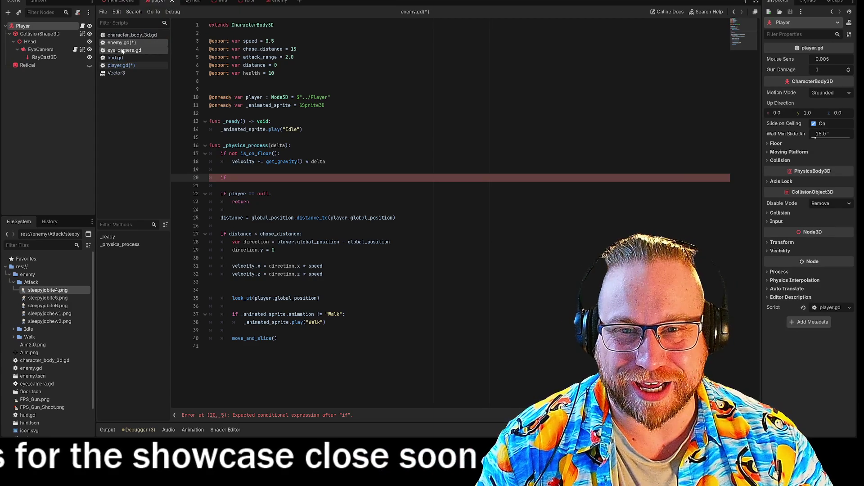
{"action": "left_click", "coordinate": [117, 66]}
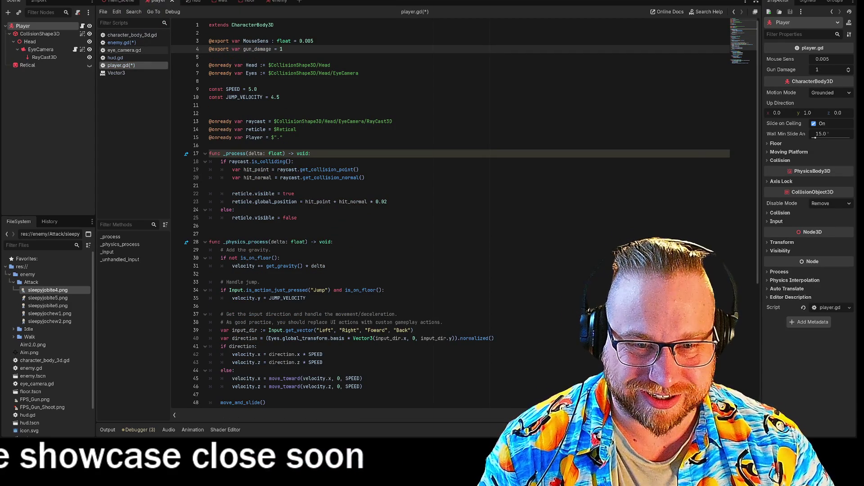
{"action": "scroll", "coordinate": [451, 212], "scroll_direction": "down", "scroll_amount": 5}
{"action": "scroll", "coordinate": [450, 212], "scroll_direction": "up", "scroll_amount": 5}
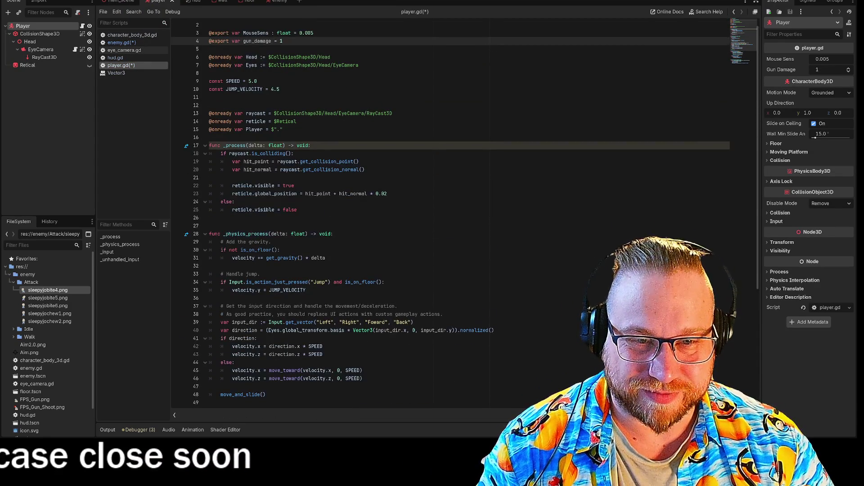
{"action": "scroll", "coordinate": [450, 211], "scroll_direction": "down", "scroll_amount": 3}
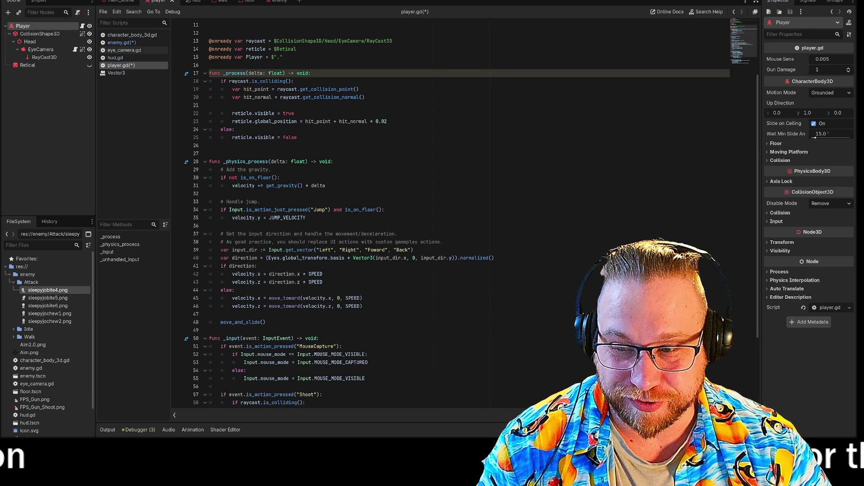
{"action": "scroll", "coordinate": [450, 212], "scroll_direction": "down", "scroll_amount": 4}
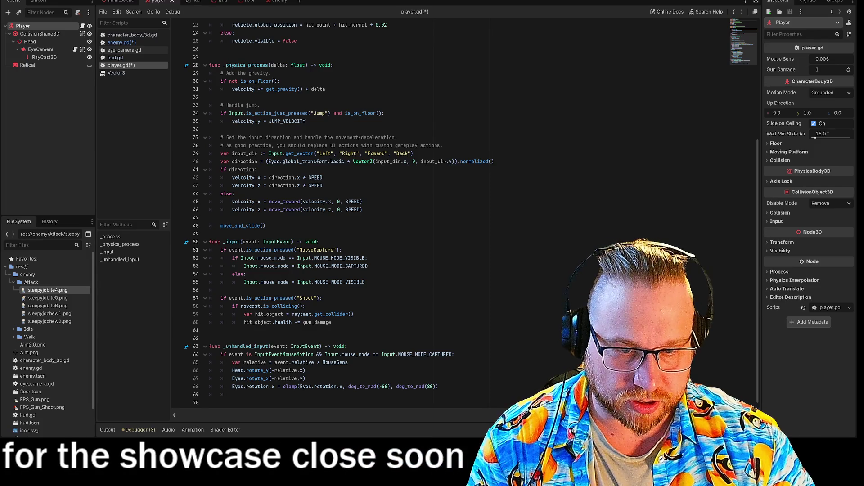
{"action": "left_click", "coordinate": [247, 322]}
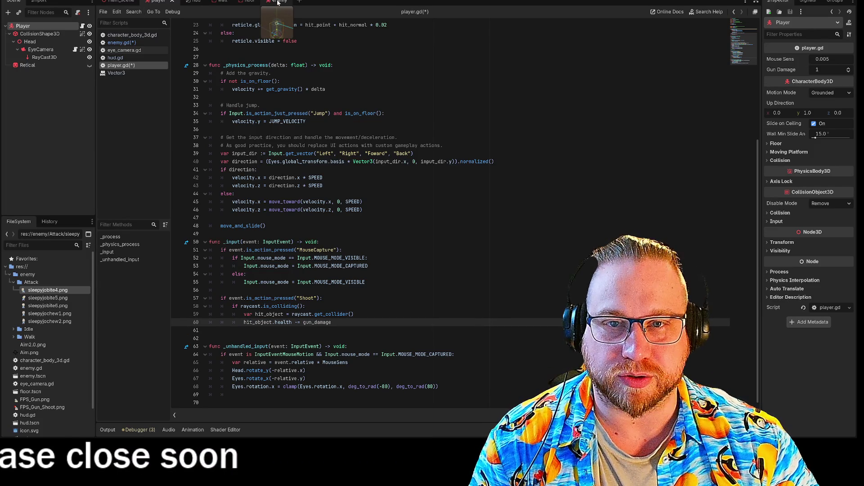
{"action": "left_click", "coordinate": [121, 44]}
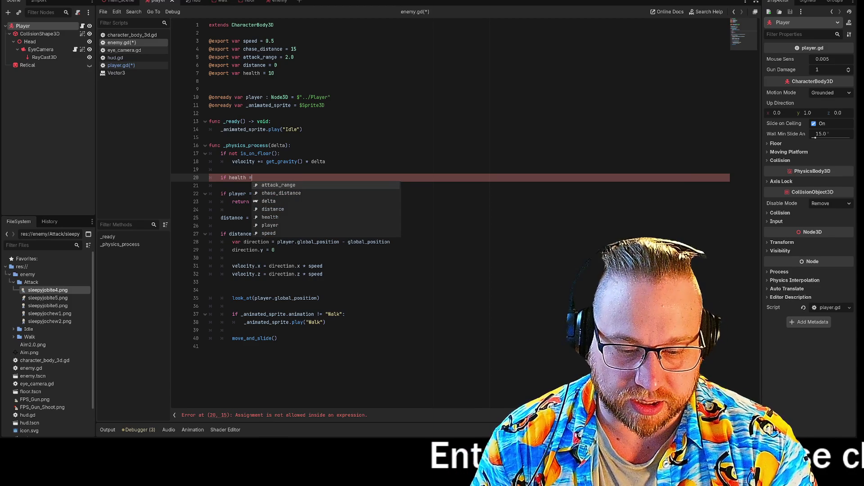
- Complete line 20 as if health == 0: with queue_free() beneath it
{"action": "type", "text": "0"}
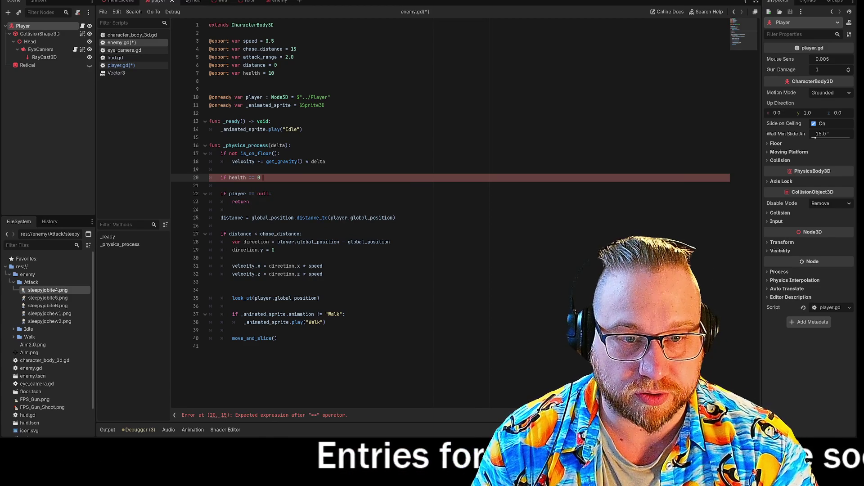
{"action": "key", "text": "Return"}
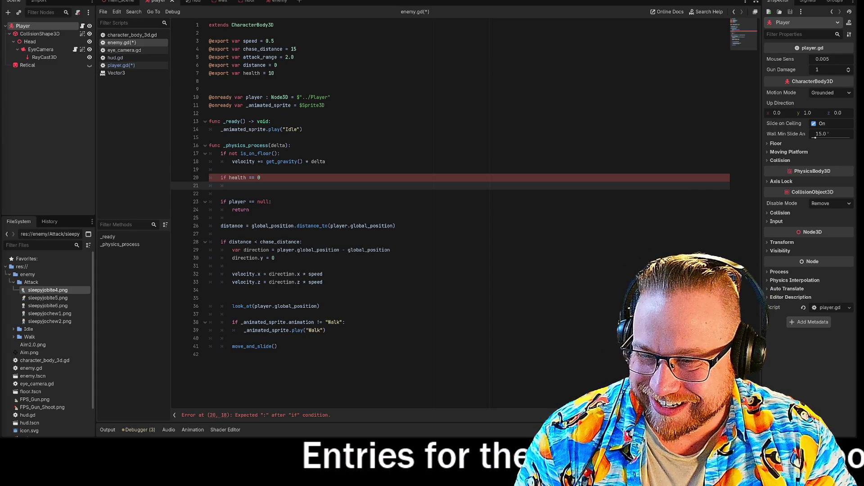
{"action": "type", "text": "queue_free()"}
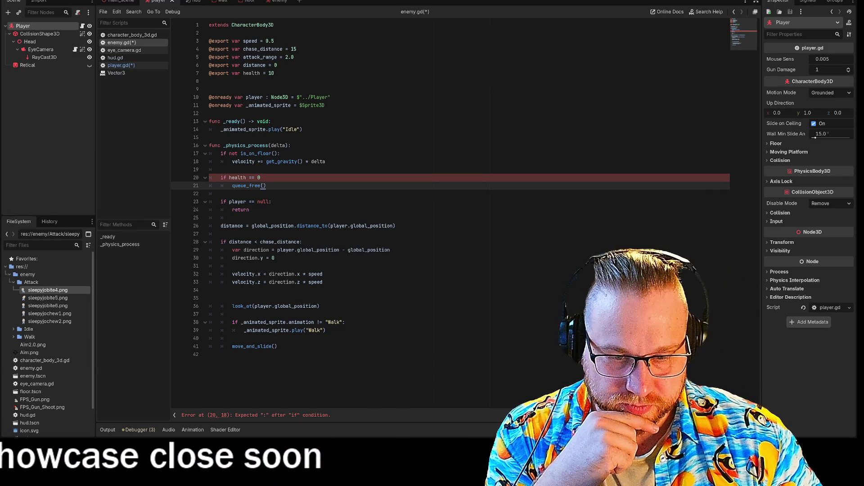
{"action": "left_click", "coordinate": [263, 178]}
{"action": "type", "text": ":"}
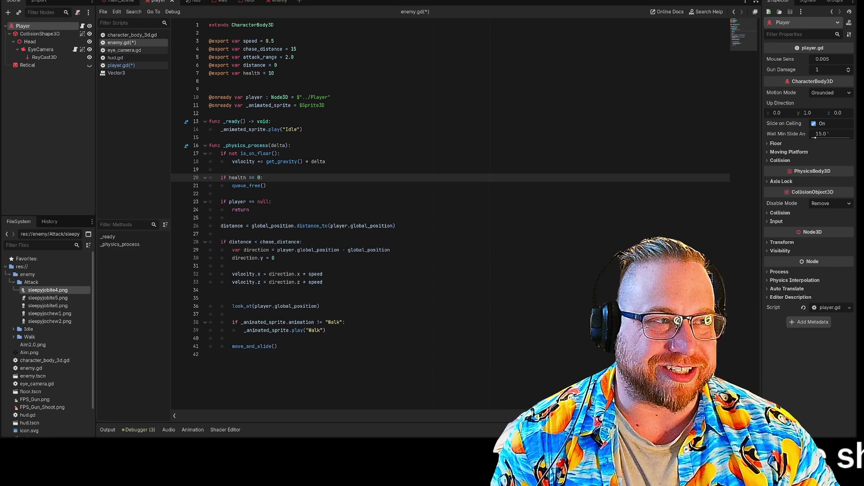
- Run the game and fire a shot, triggering the invalid 'health' access error on StaticBody3D
{"action": "key", "text": "F5"}
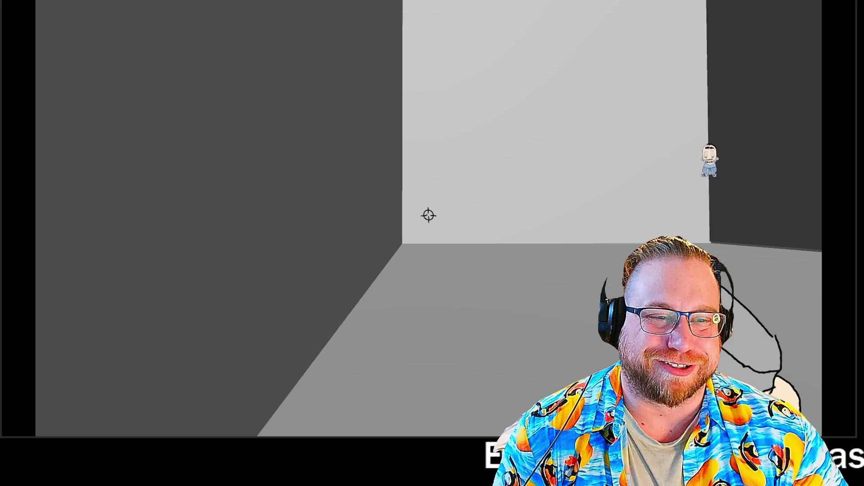
{"action": "mouse_move", "coordinate": [428, 215]}
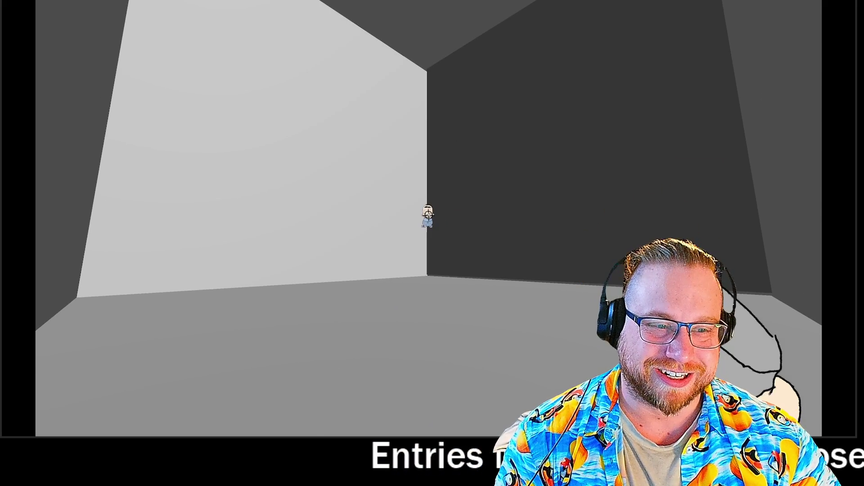
{"action": "left_click", "coordinate": [428, 215]}
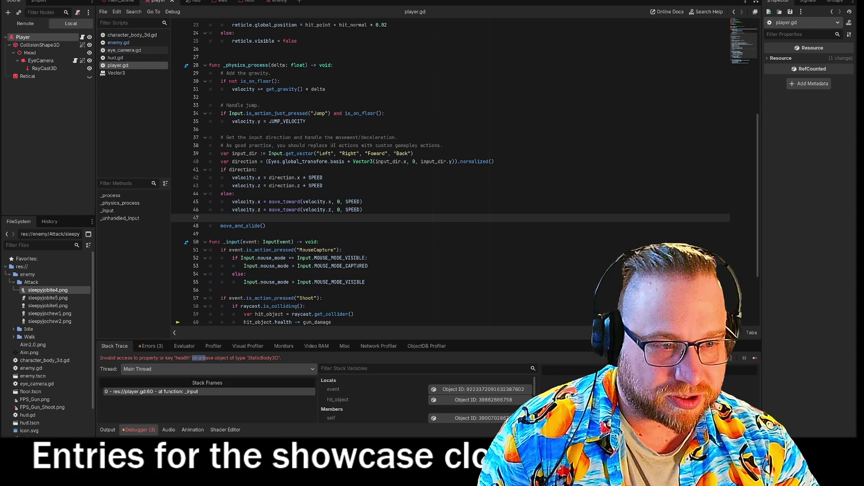
{"action": "left_click", "coordinate": [368, 266]}
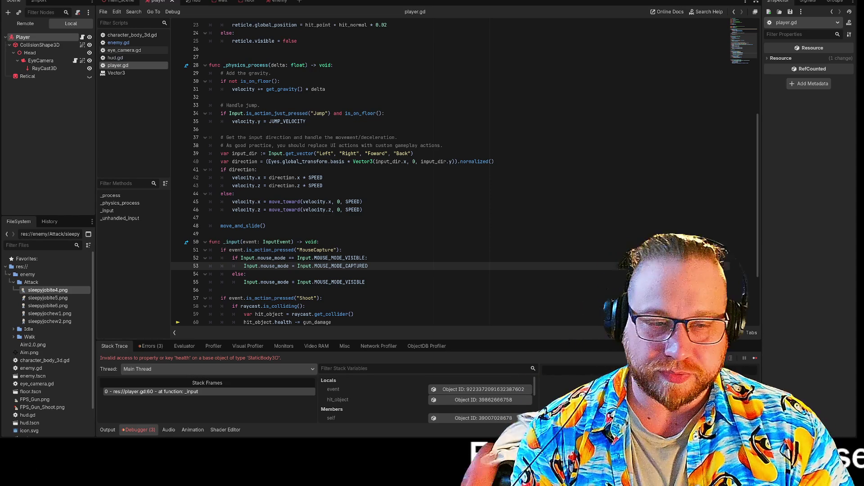
{"action": "left_click", "coordinate": [210, 49]}
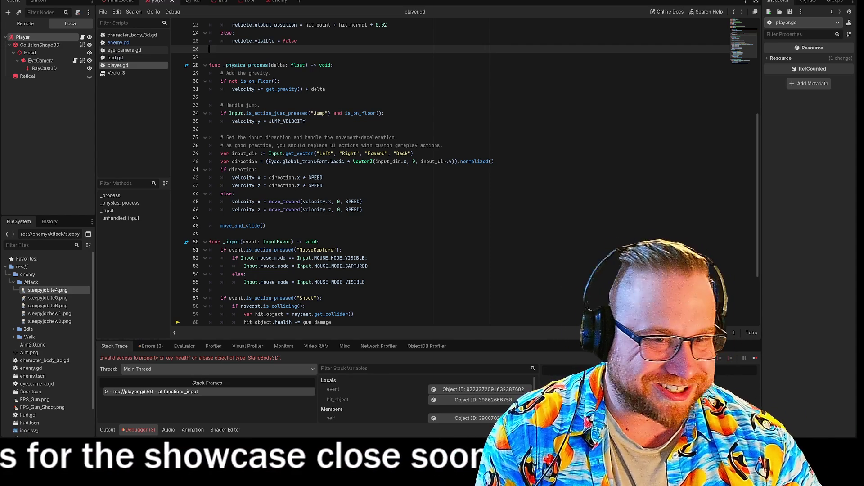
{"action": "left_click", "coordinate": [363, 202]}
{"action": "key", "text": "Up"}
{"action": "key", "text": "Up"}
{"action": "key", "text": "Up"}
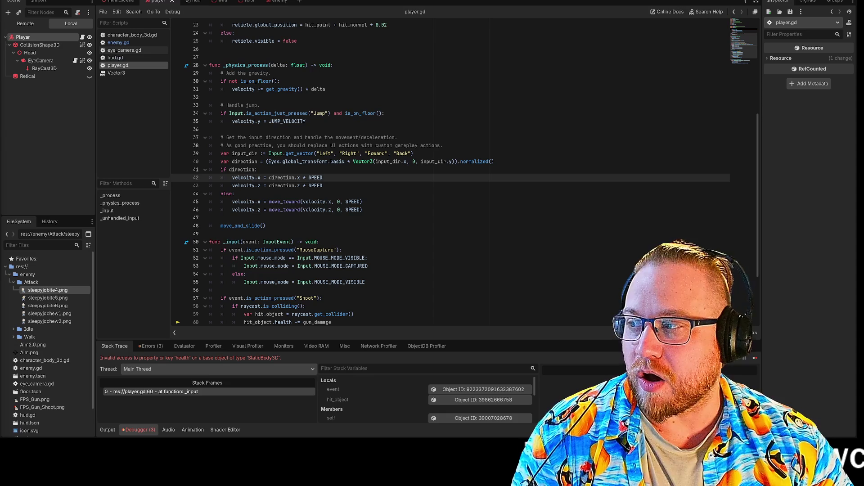
{"action": "left_click", "coordinate": [315, 202]}
{"action": "left_click", "coordinate": [234, 193]}
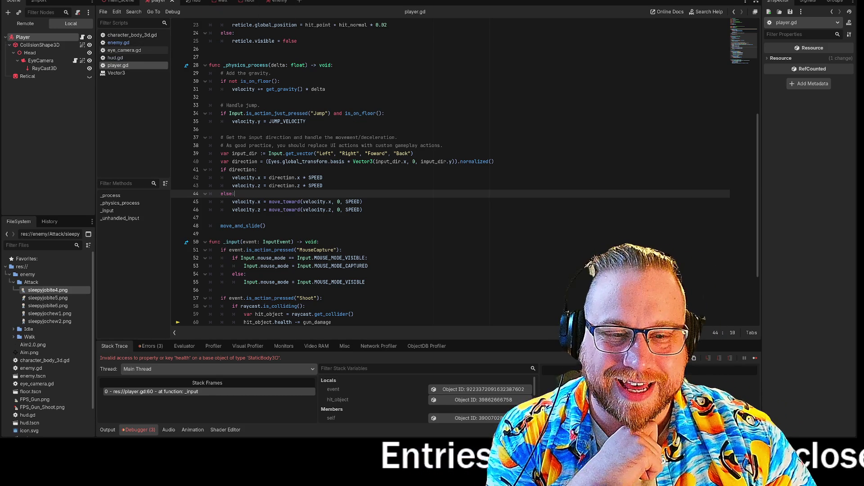
{"action": "scroll", "coordinate": [450, 172], "scroll_direction": "down", "scroll_amount": 3}
{"action": "left_click", "coordinate": [332, 241]}
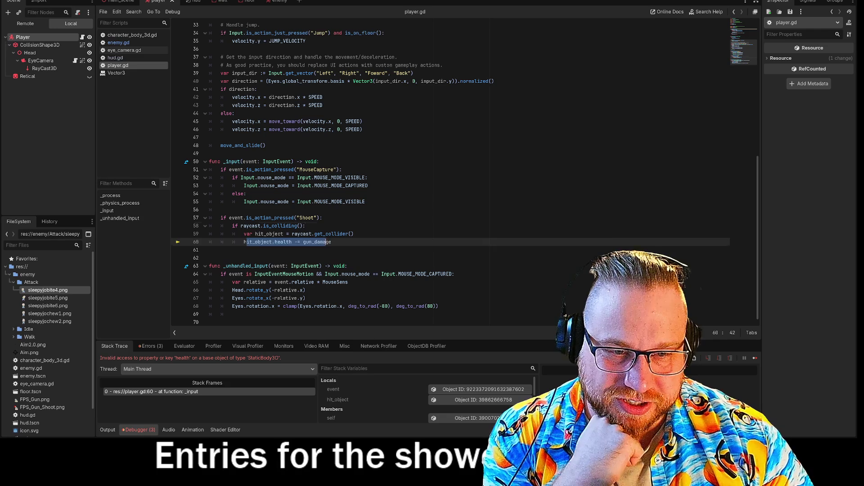
{"action": "left_click", "coordinate": [305, 226]}
{"action": "left_click", "coordinate": [343, 234]}
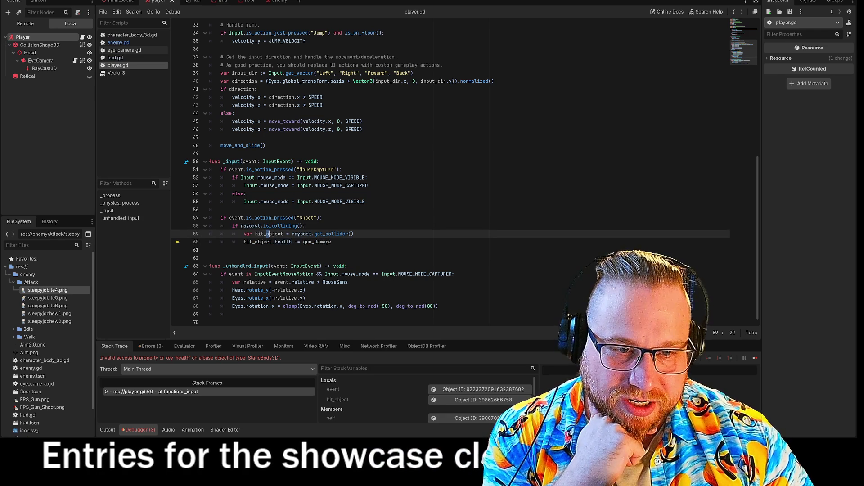
{"action": "left_click", "coordinate": [314, 242]}
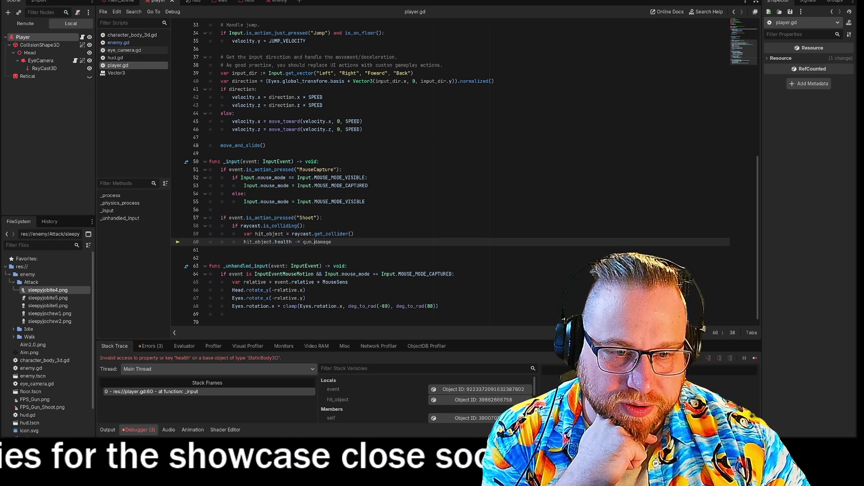
{"action": "left_click", "coordinate": [332, 242]}
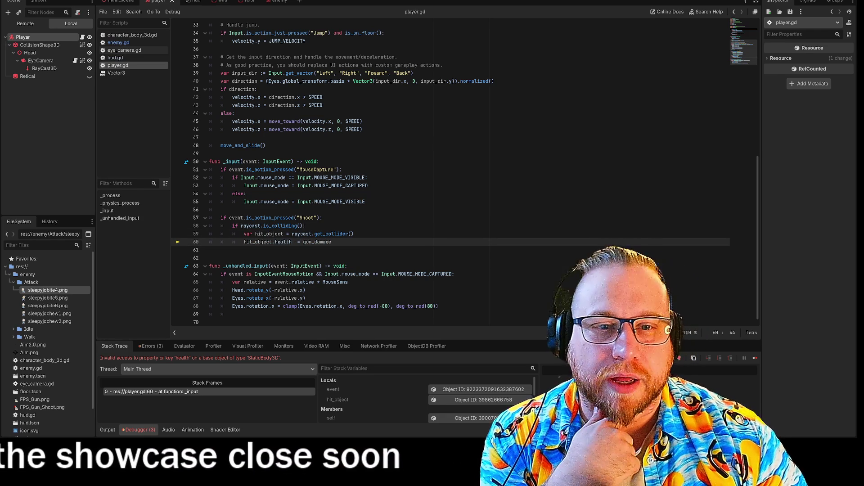
{"action": "scroll", "coordinate": [450, 171], "scroll_direction": "up", "scroll_amount": 10}
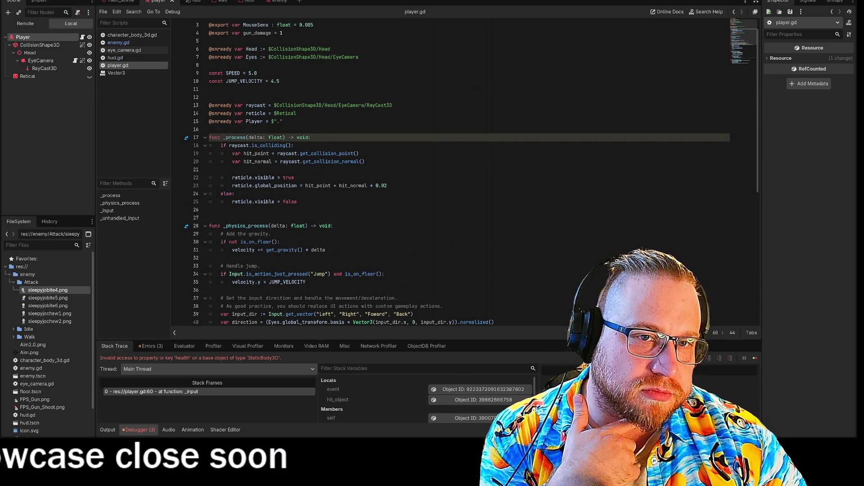
{"action": "scroll", "coordinate": [450, 171], "scroll_direction": "down", "scroll_amount": 10}
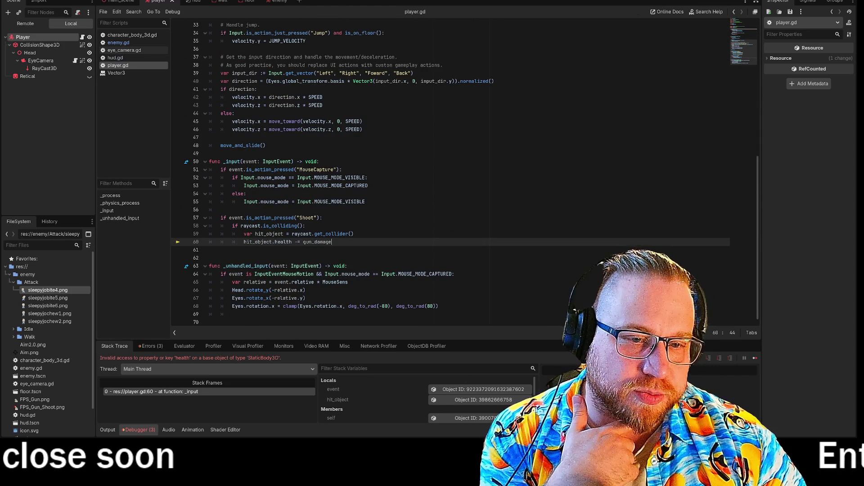
{"action": "scroll", "coordinate": [450, 171], "scroll_direction": "up", "scroll_amount": 2}
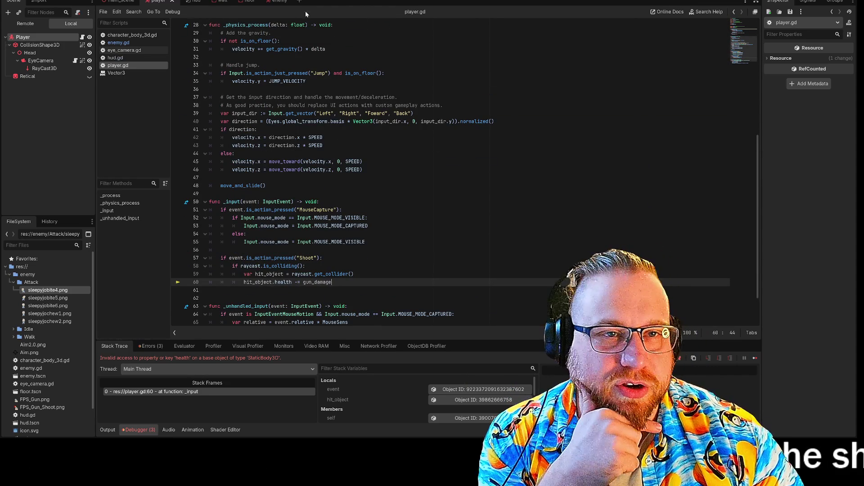
{"action": "key", "text": "F8"}
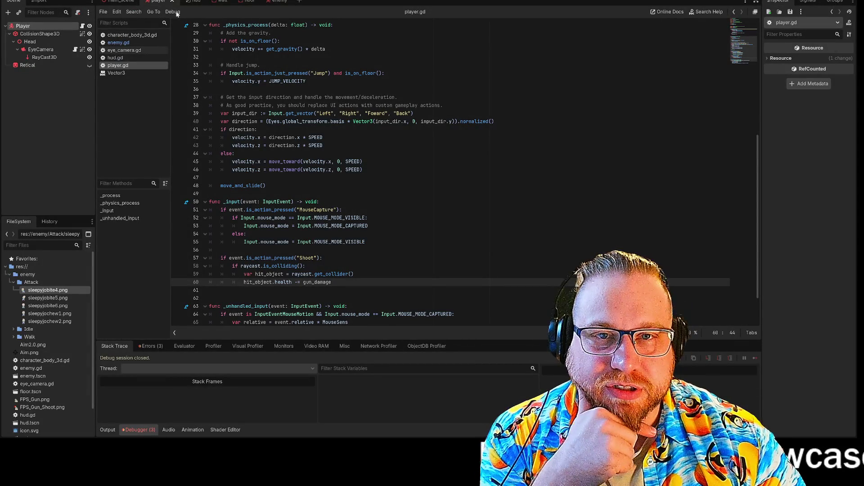
- Review enemy.gd's health variable and its health == 0 queue_free check, then return to player.gd
{"action": "left_click", "coordinate": [276, 4]}
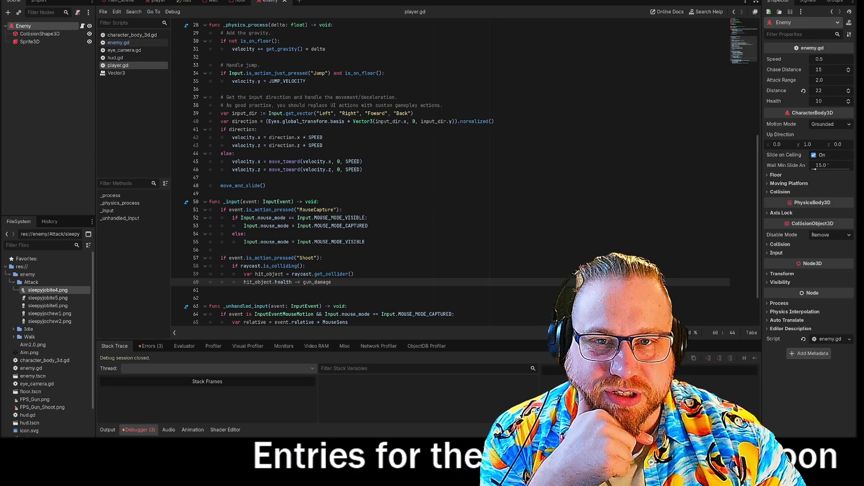
{"action": "left_click", "coordinate": [117, 44]}
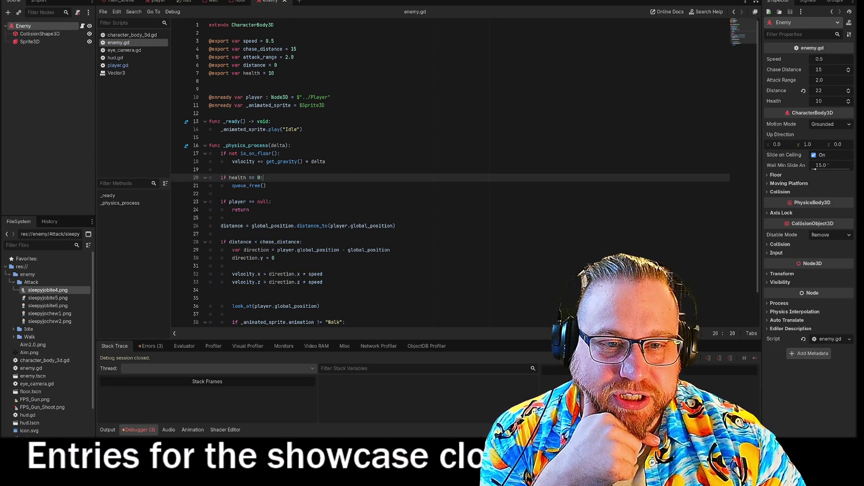
{"action": "left_click", "coordinate": [245, 73]}
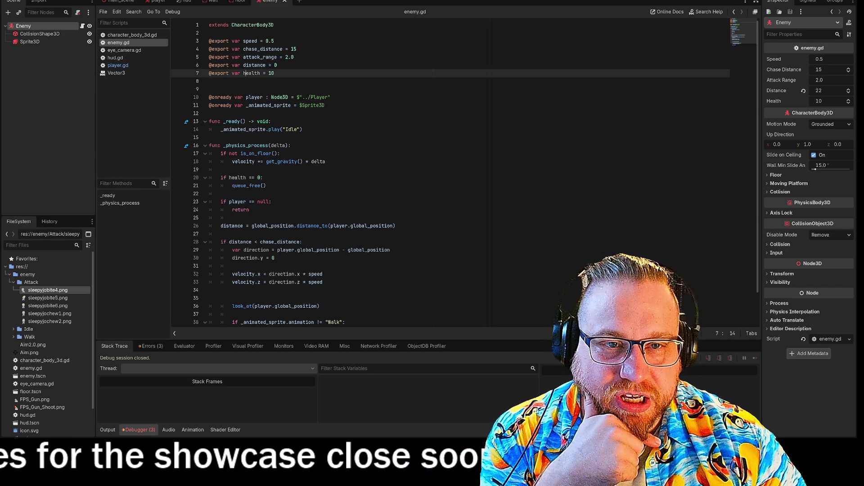
{"action": "left_click", "coordinate": [275, 73]}
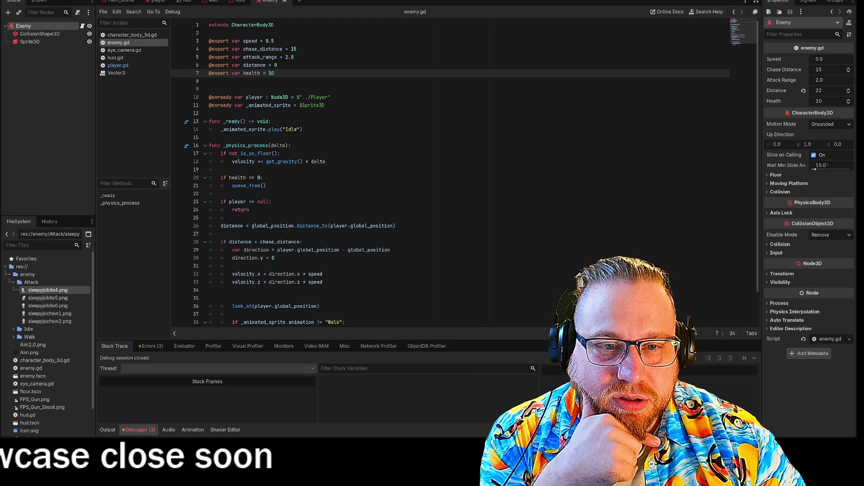
{"action": "left_click", "coordinate": [258, 177]}
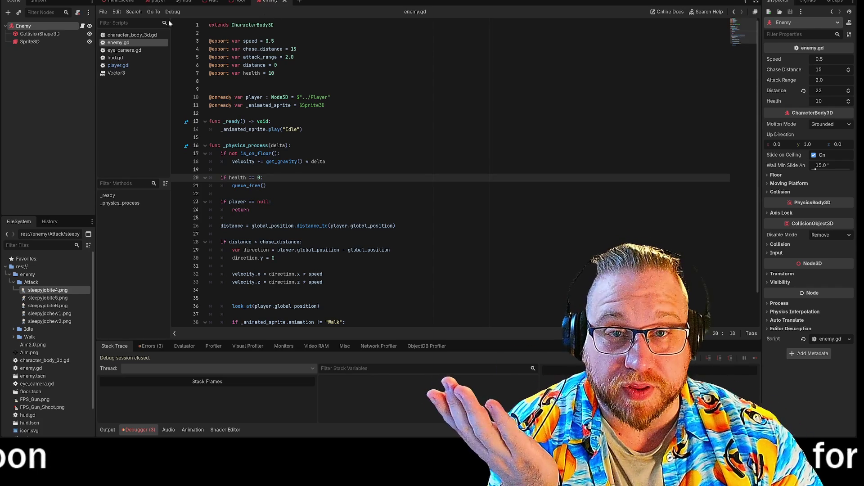
{"action": "left_click", "coordinate": [233, 185]}
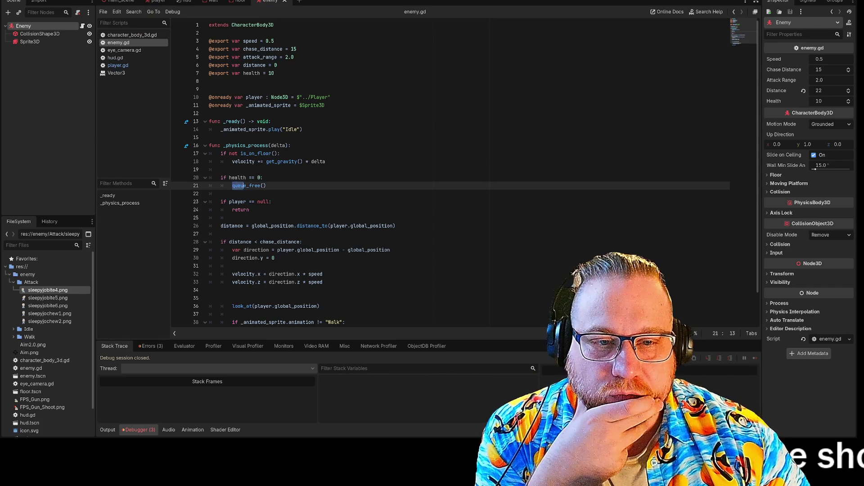
{"action": "left_click", "coordinate": [156, 1]}
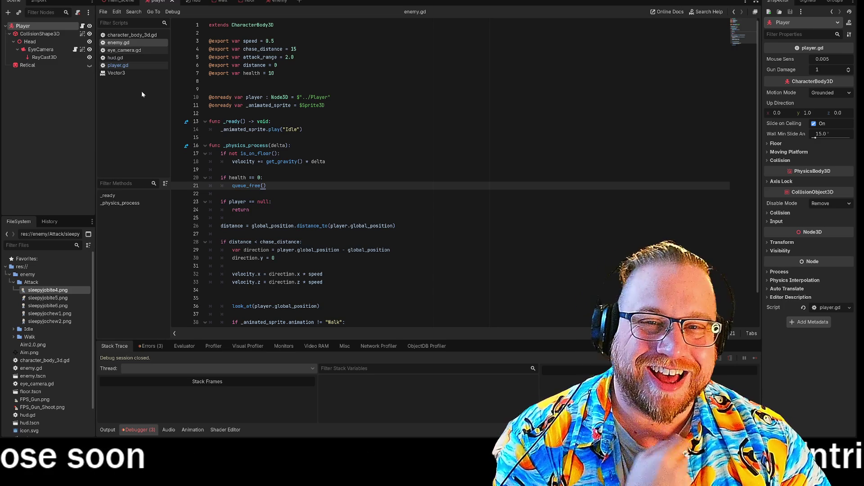
{"action": "left_click", "coordinate": [129, 66]}
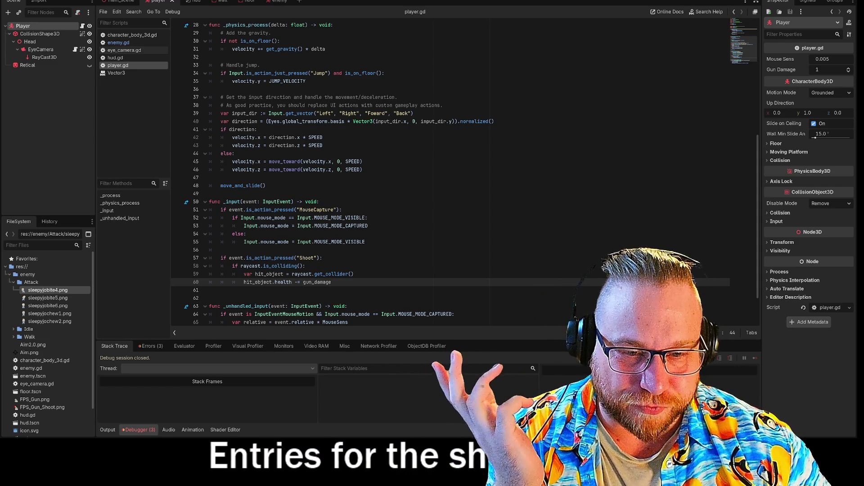
- Go to the raycast.is_colliding() check on line 58 of player.gd
{"action": "left_click", "coordinate": [305, 266]}
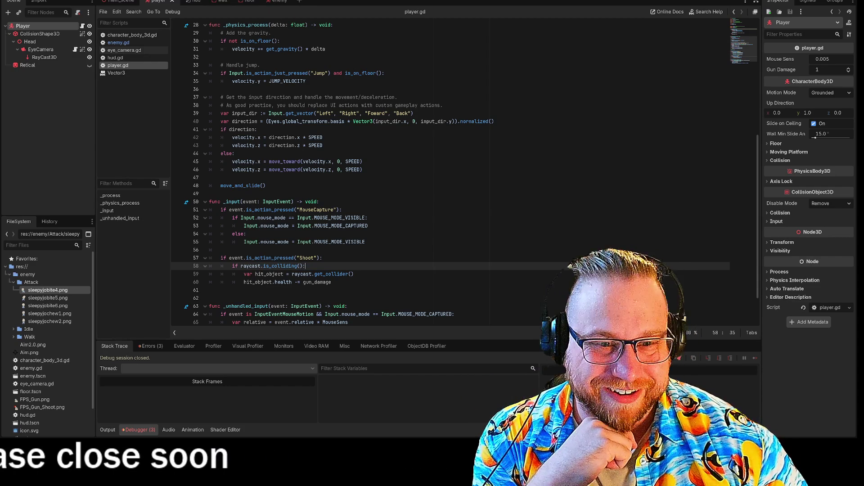
- Run the game, approach the enemy and shoot it
{"action": "key", "text": "F5"}
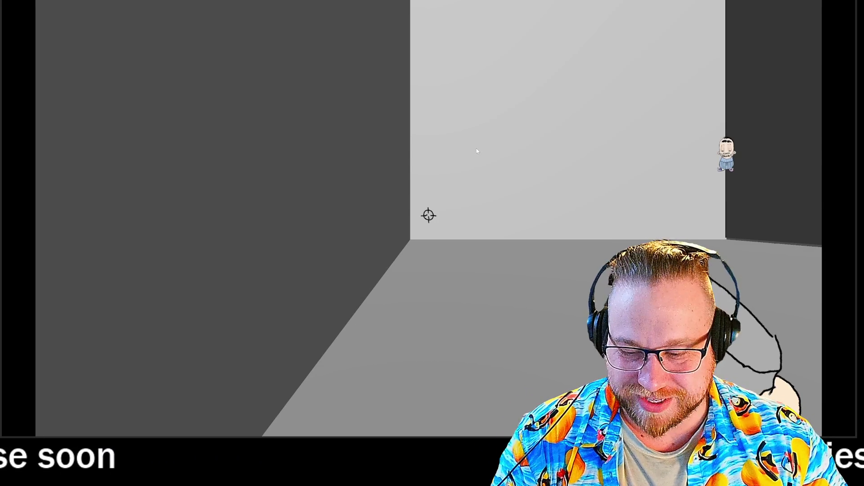
{"action": "key", "text": "Right"}
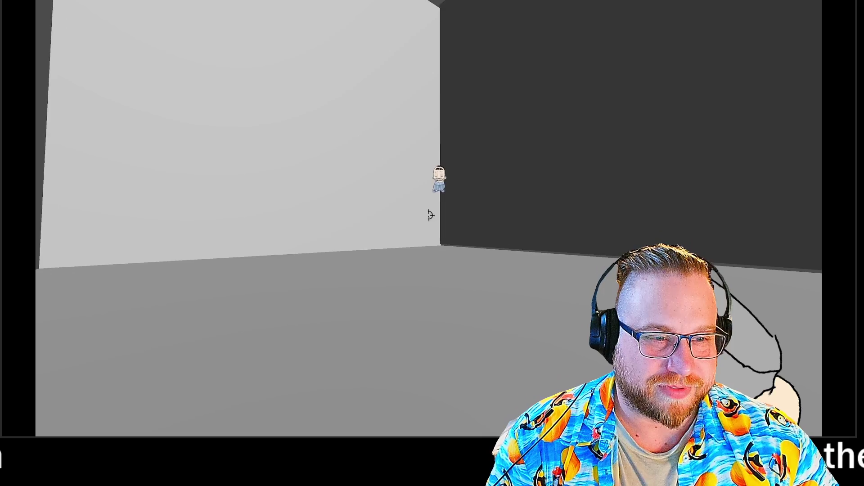
{"action": "key", "text": "Up"}
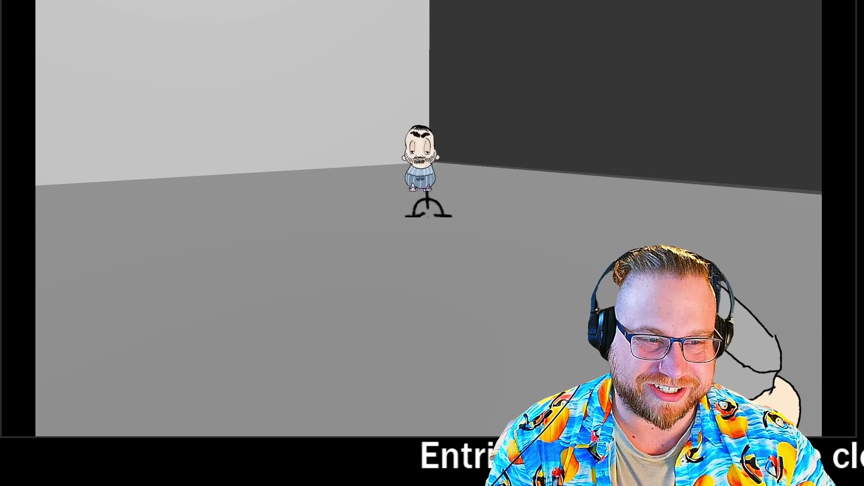
{"action": "key", "text": "Right"}
{"action": "left_click", "coordinate": [425, 215]}
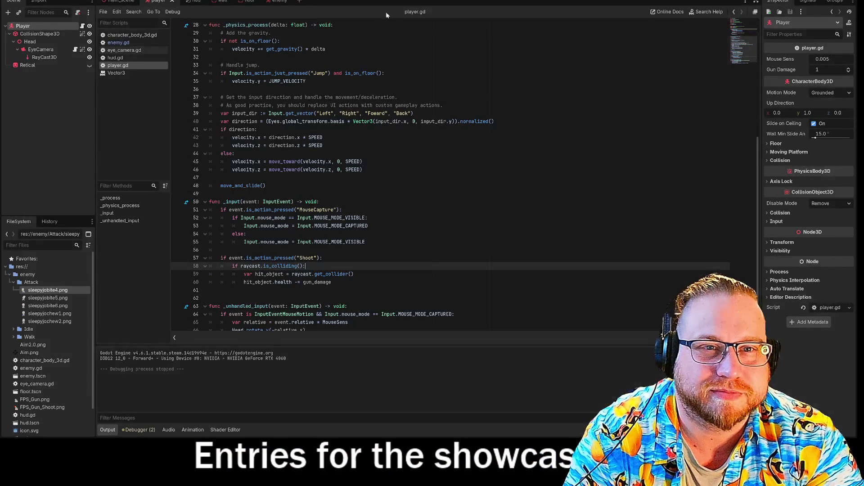
- Rerun, shoot a wall to reproduce the health-access crash, and stop debugging
{"action": "key", "text": "F5"}
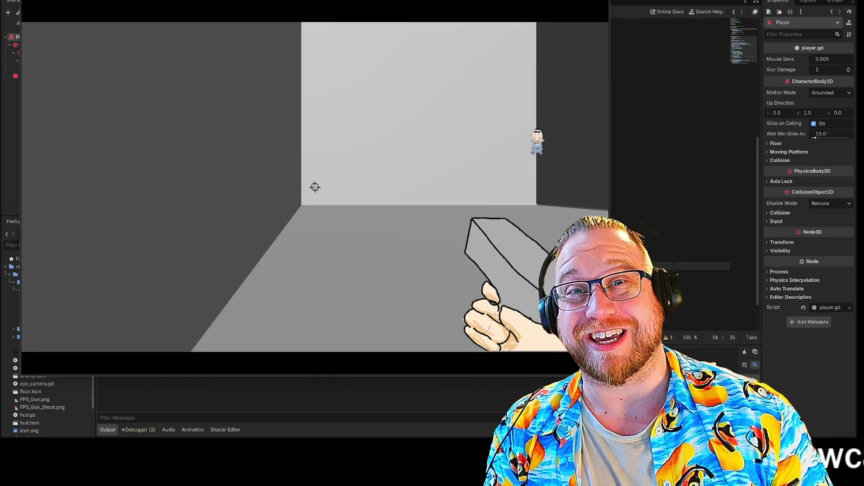
{"action": "left_click", "coordinate": [350, 201]}
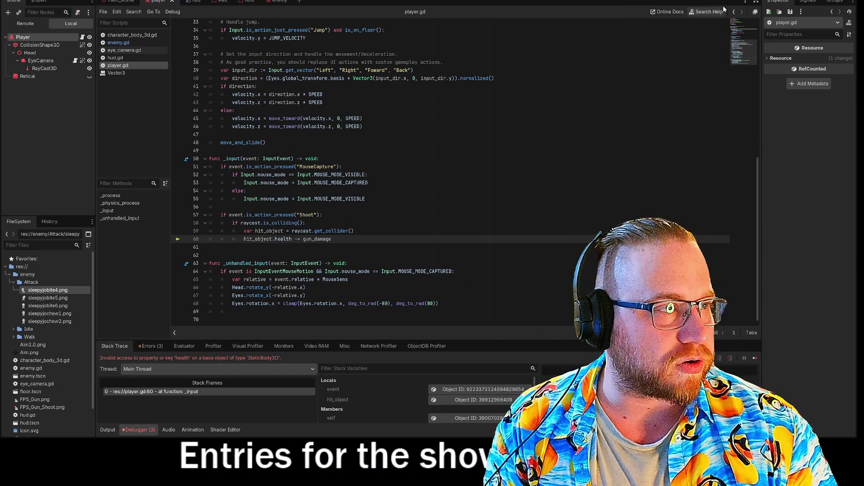
{"action": "key", "text": "F8"}
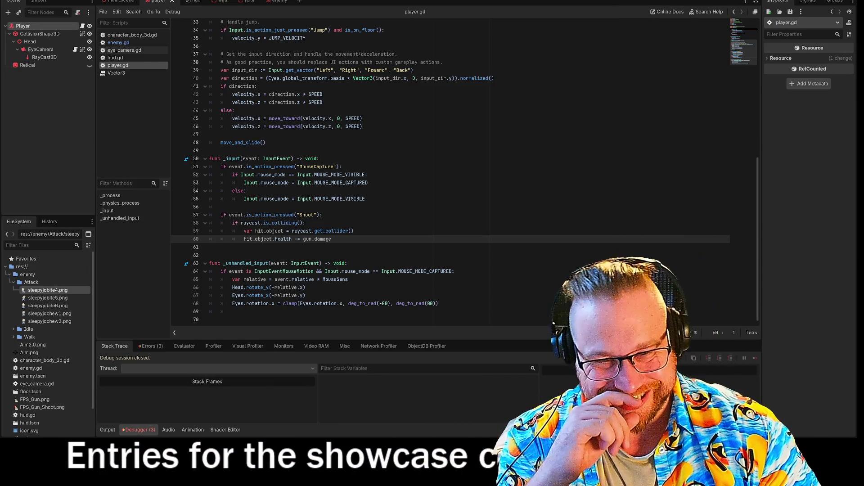
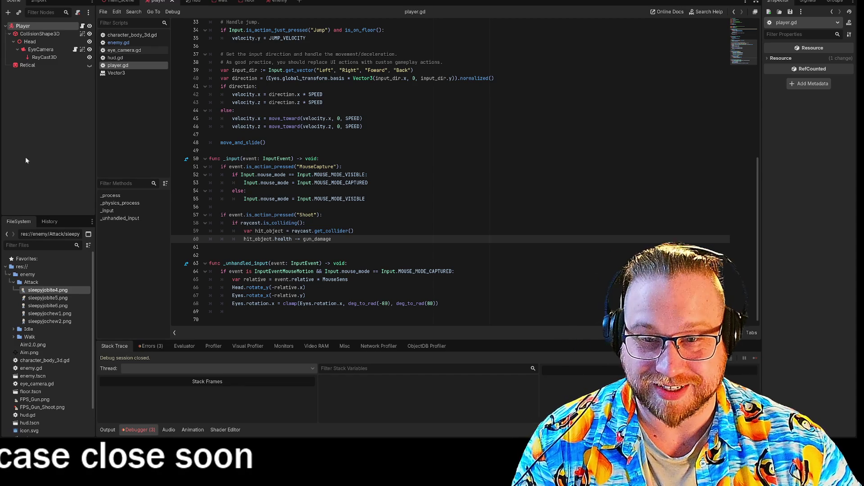
- Drag the dock splitter leftward so the player.gd editor widens, then scroll up the script
{"action": "left_click_drag", "start_coordinate": [96, 116], "coordinate": [80, 115]}
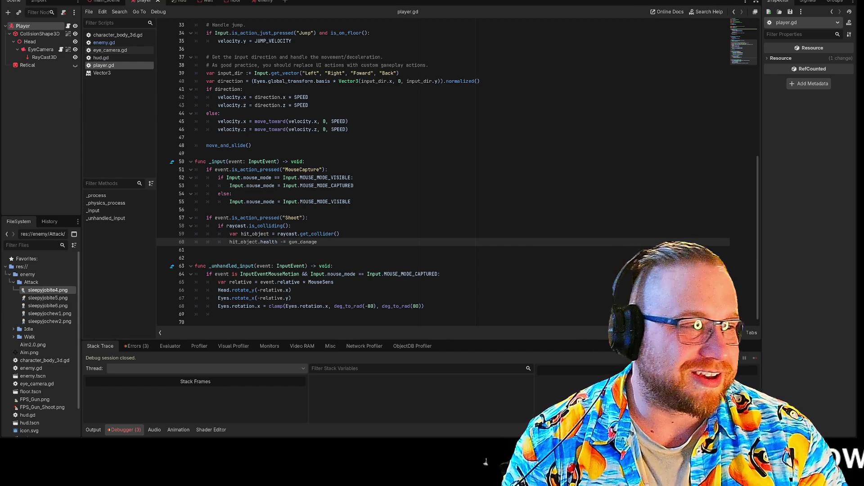
{"action": "scroll", "coordinate": [464, 183], "scroll_direction": "up", "scroll_amount": 1}
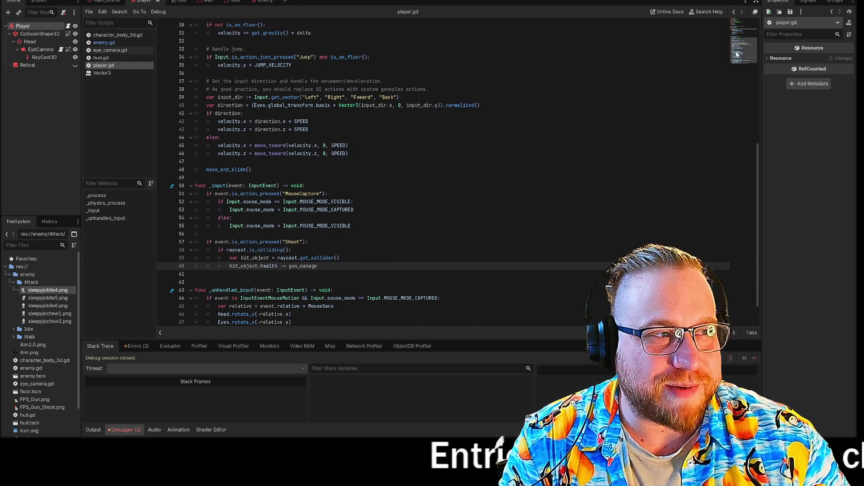
- Enlarge the code font, review player.gd from line 1, and place the caret at line 59's end
{"action": "key", "text": "ctrl+equal"}
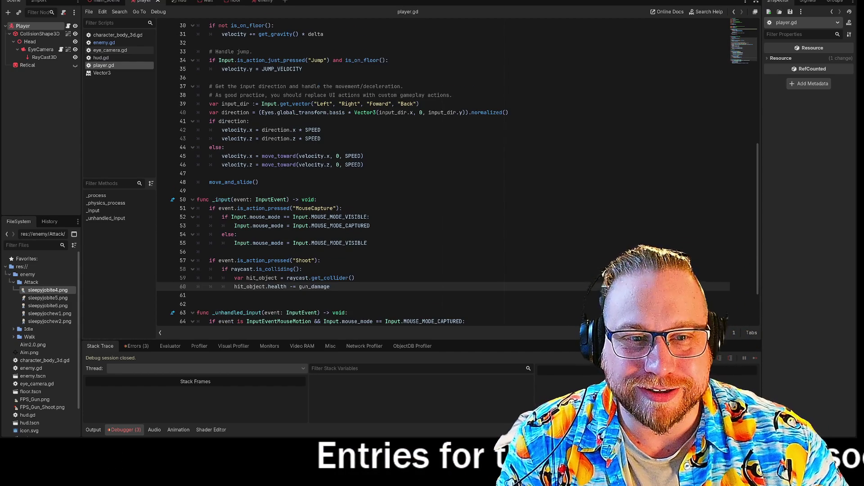
{"action": "scroll", "coordinate": [450, 171], "scroll_direction": "up", "scroll_amount": 4}
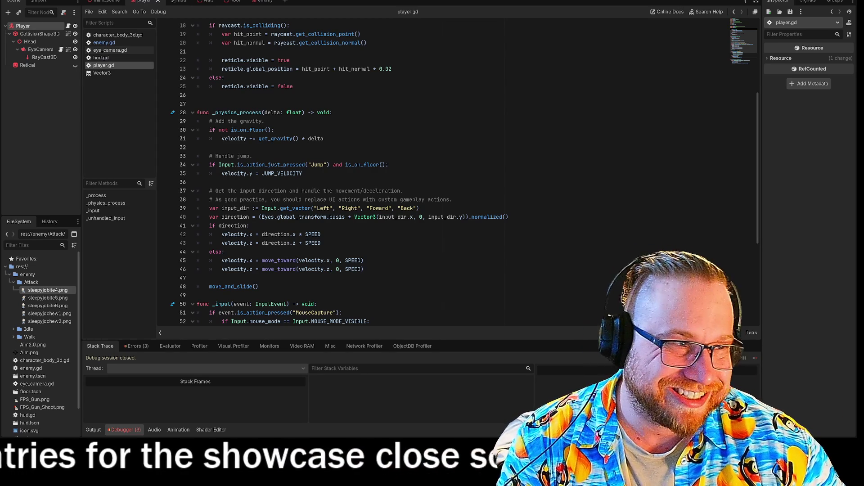
{"action": "scroll", "coordinate": [450, 171], "scroll_direction": "up", "scroll_amount": 3}
{"action": "scroll", "coordinate": [450, 171], "scroll_direction": "up", "scroll_amount": 3}
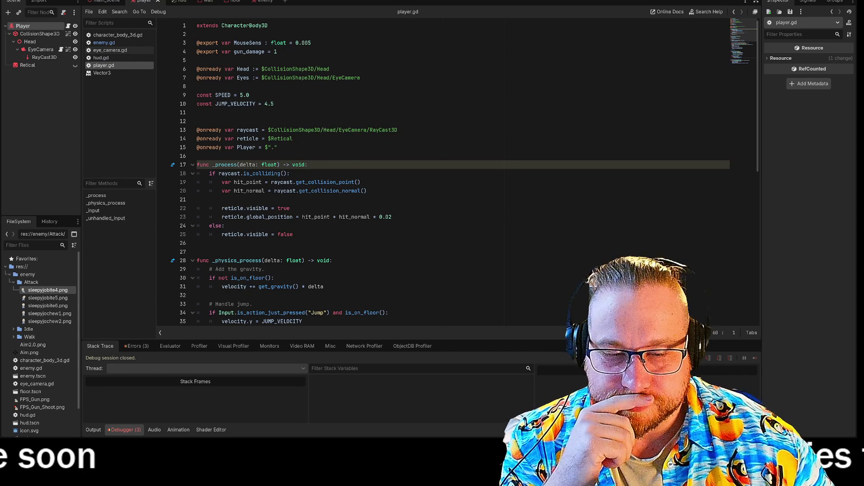
{"action": "scroll", "coordinate": [450, 171], "scroll_direction": "down", "scroll_amount": 9}
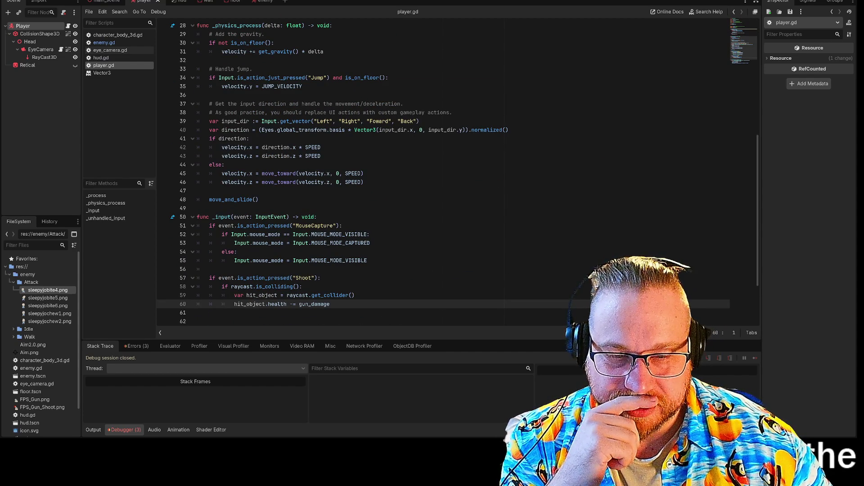
{"action": "scroll", "coordinate": [450, 171], "scroll_direction": "down", "scroll_amount": 3}
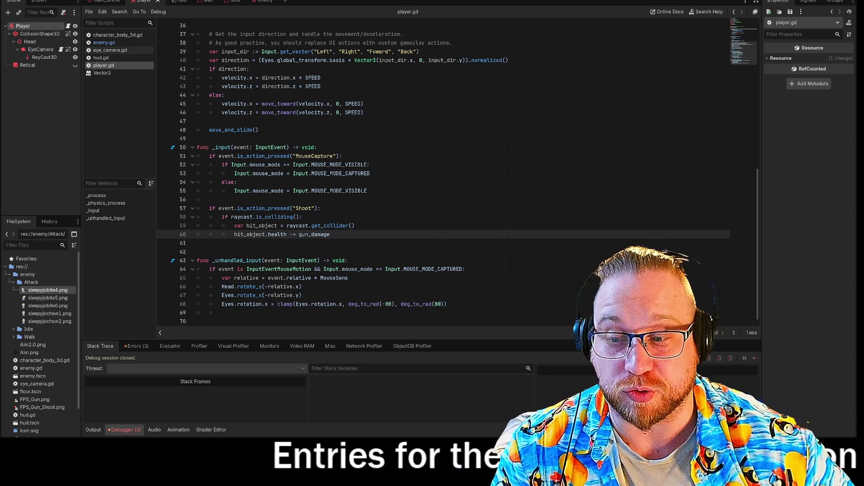
{"action": "left_click", "coordinate": [355, 226]}
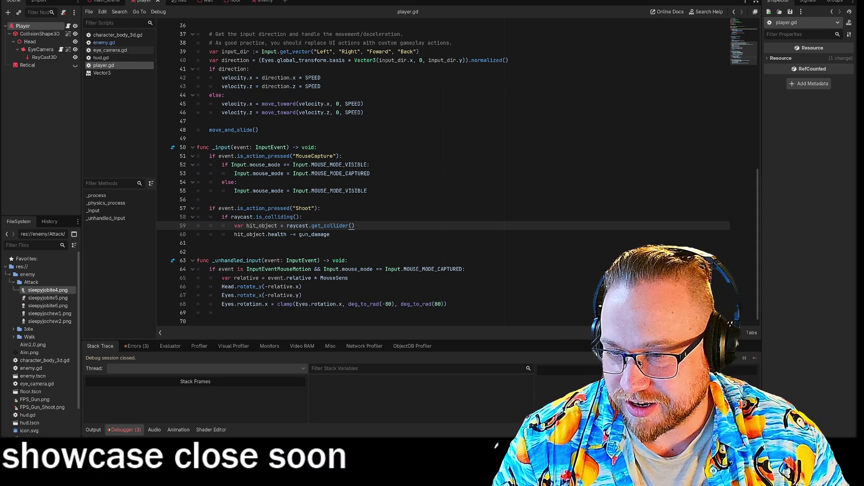
{"action": "key", "text": "alt+Tab"}
{"action": "left_click_drag", "start_coordinate": [269, 3], "coordinate": [185, 0]}
{"action": "mouse_move", "coordinate": [357, 272]}
{"action": "left_mouse_down"}
{"action": "mouse_move", "coordinate": [424, 361]}
{"action": "mouse_move", "coordinate": [501, 436]}
{"action": "left_mouse_up"}
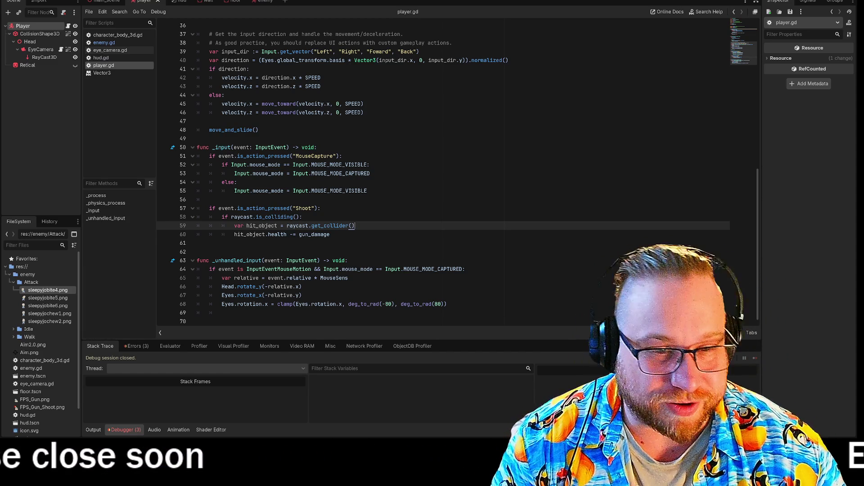
- Add a new line 60 above the health-damage line, indent that line, and start an 'if hit_object' check
{"action": "key", "text": "Return"}
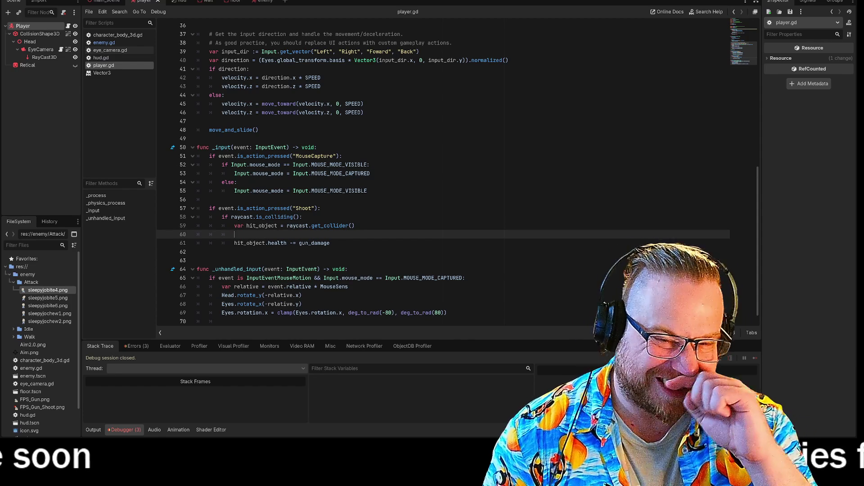
{"action": "key", "text": "Down"}
{"action": "key", "text": "Tab"}
{"action": "key", "text": "Up"}
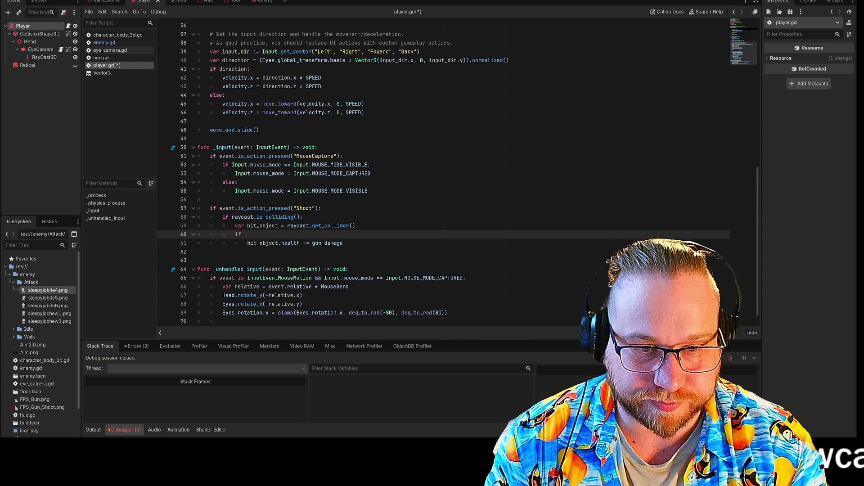
{"action": "type", "text": "t"}
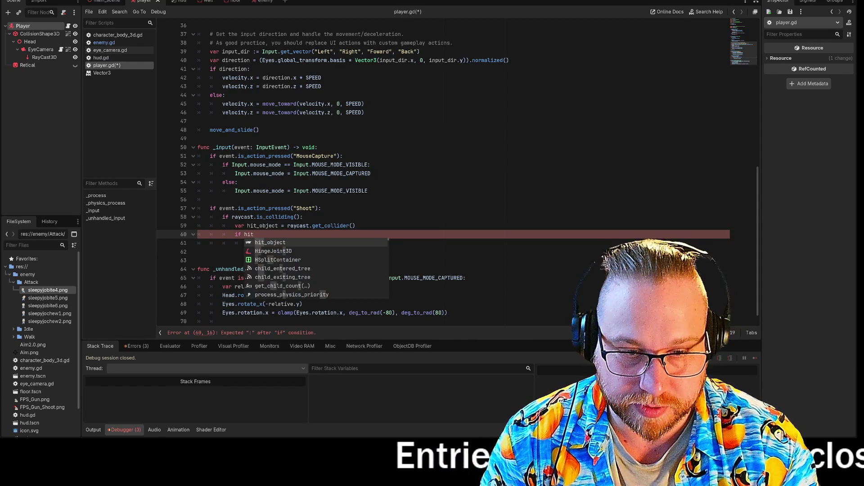
{"action": "type", "text": "_object"}
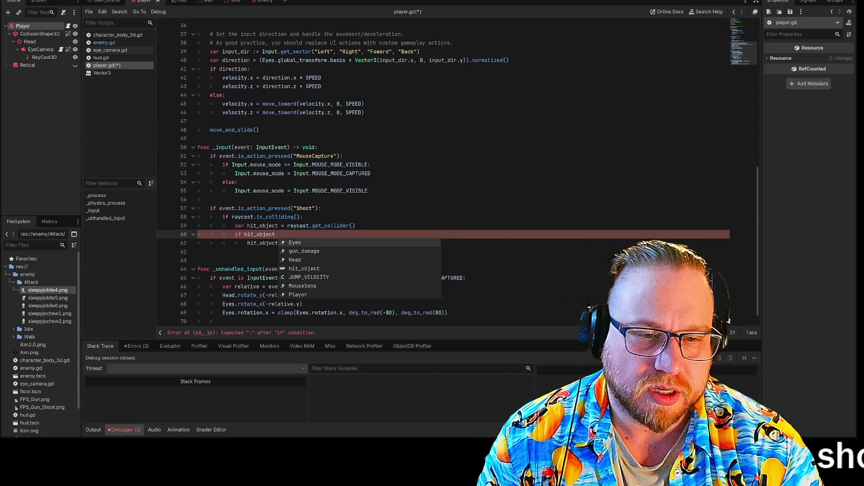
- Try a hit_object member and an 'is enemy' type test, then erase the partial type name
{"action": "key", "text": "BackSpace"}
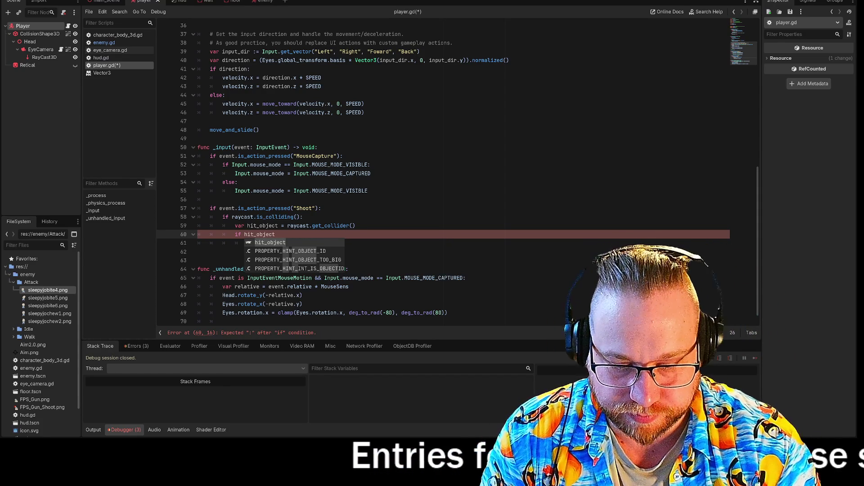
{"action": "type", "text": ".i"}
{"action": "key", "text": "Escape"}
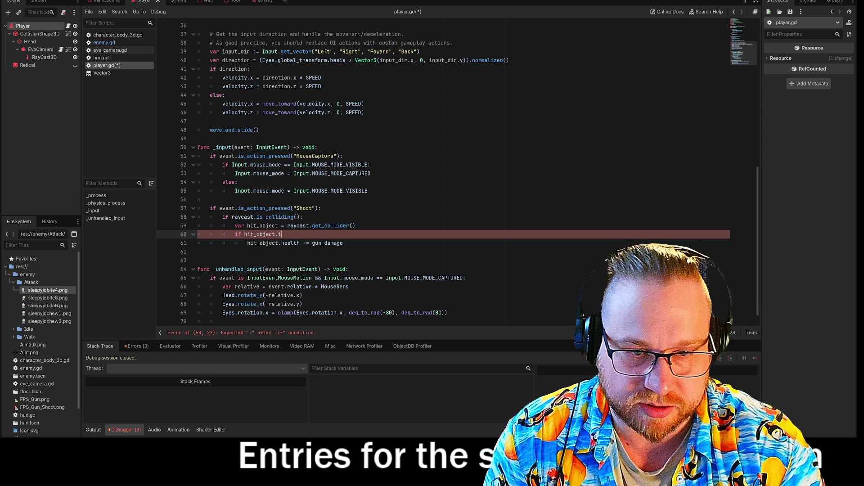
{"action": "key", "text": "BackSpace"}
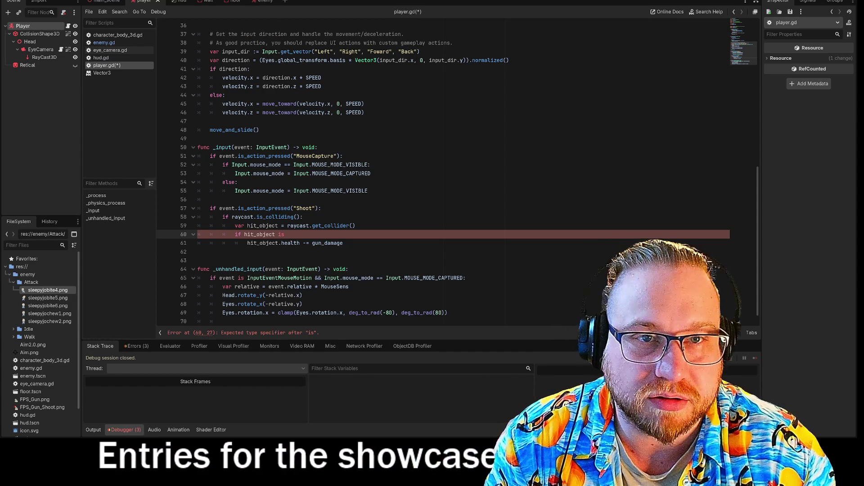
{"action": "type", "text": "enemy"}
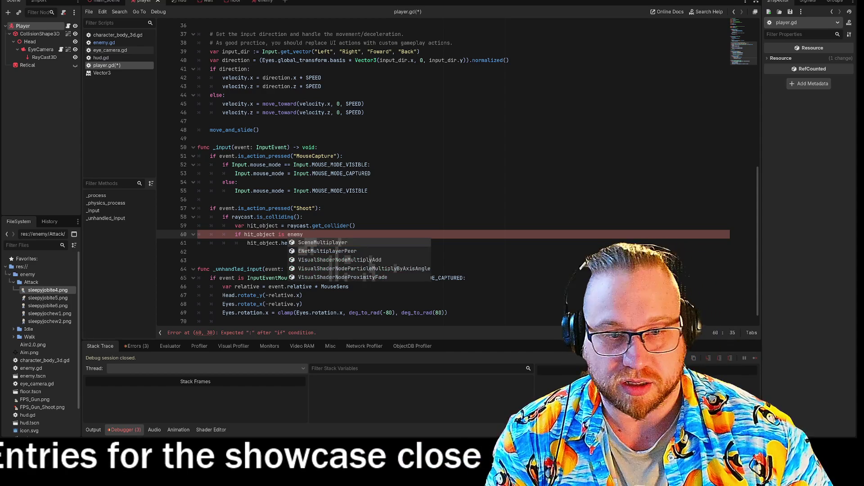
{"action": "key", "text": "BackSpace"}
{"action": "key", "text": "BackSpace"}
{"action": "key", "text": "BackSpace"}
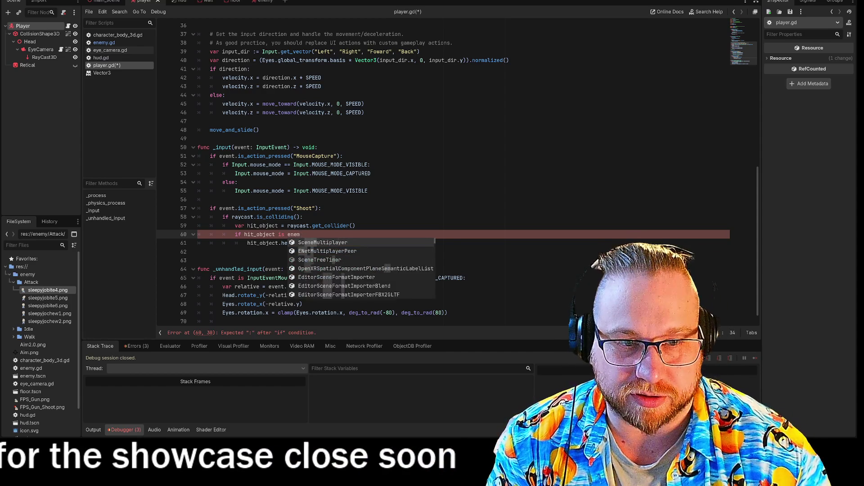
{"action": "key", "text": "BackSpace"}
{"action": "key", "text": "BackSpace"}
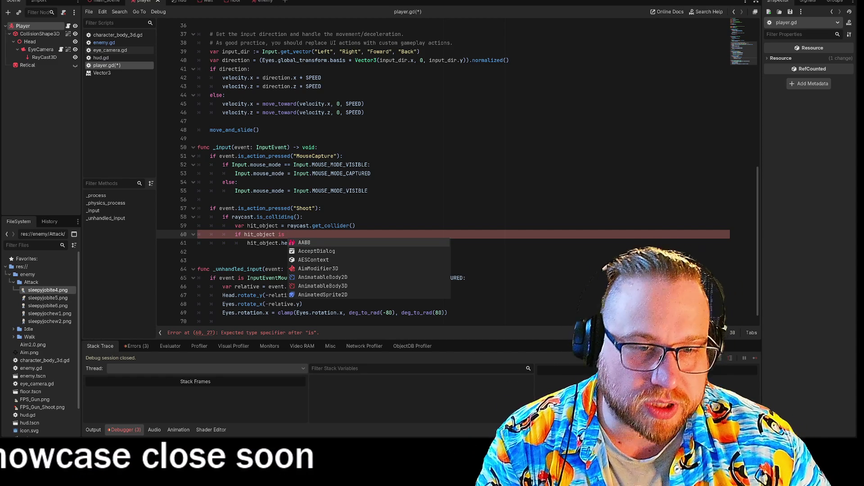
{"action": "key", "text": "shift+Left"}
{"action": "key", "text": "shift+Left"}
{"action": "key", "text": "shift+Left"}
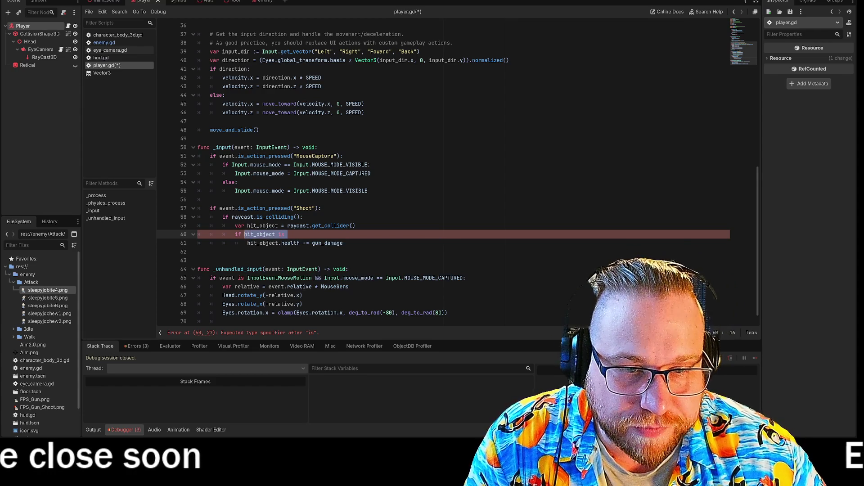
- Finish line 60 as 'if hit_object.has_method():' and put the caret inside the parentheses
{"action": "key", "text": "shift+Right"}
{"action": "key", "text": "shift+Right"}
{"action": "key", "text": "shift+Right"}
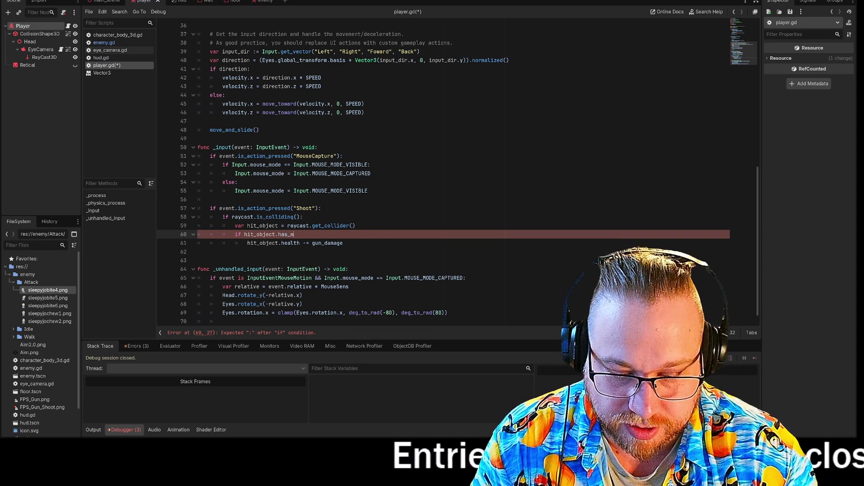
{"action": "type", "text": "d"}
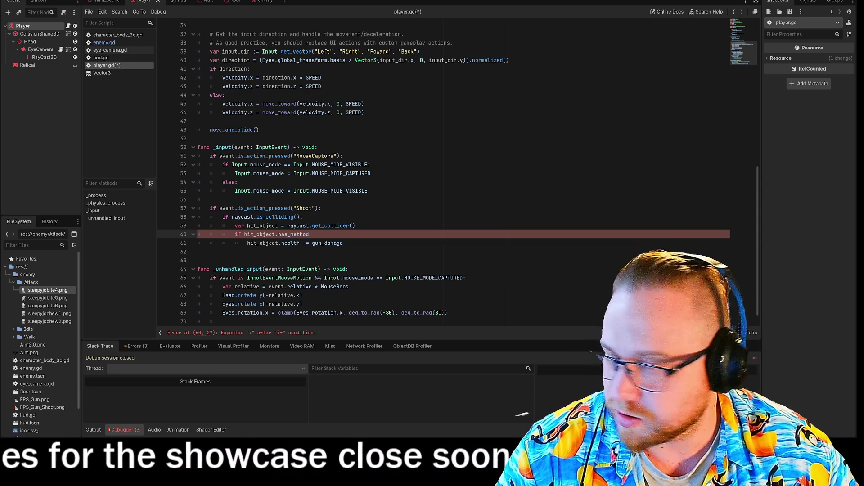
{"action": "type", "text": "()"}
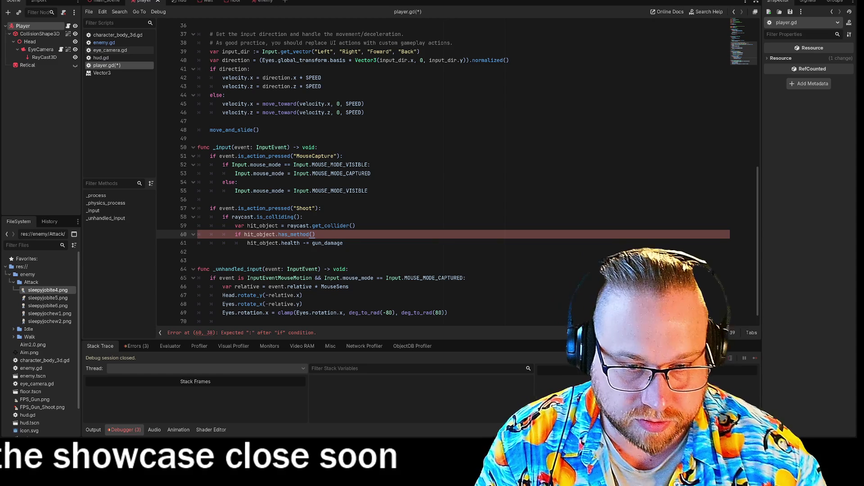
{"action": "left_click", "coordinate": [198, 243]}
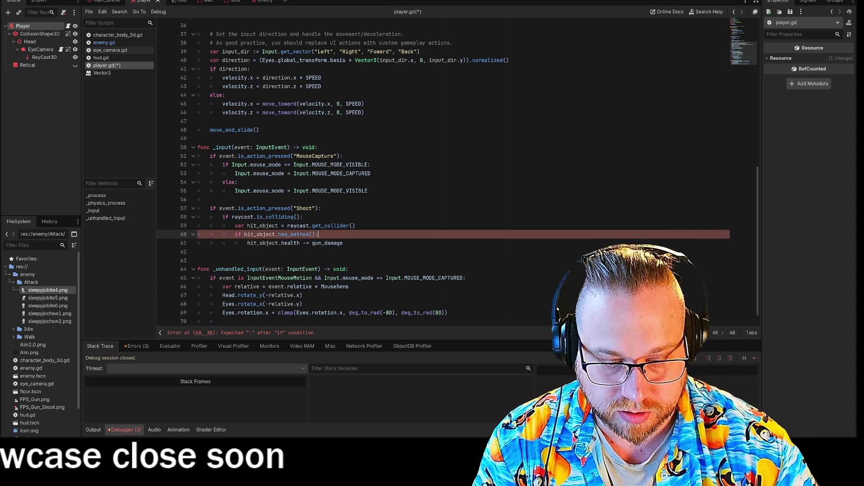
{"action": "left_click", "coordinate": [312, 234]}
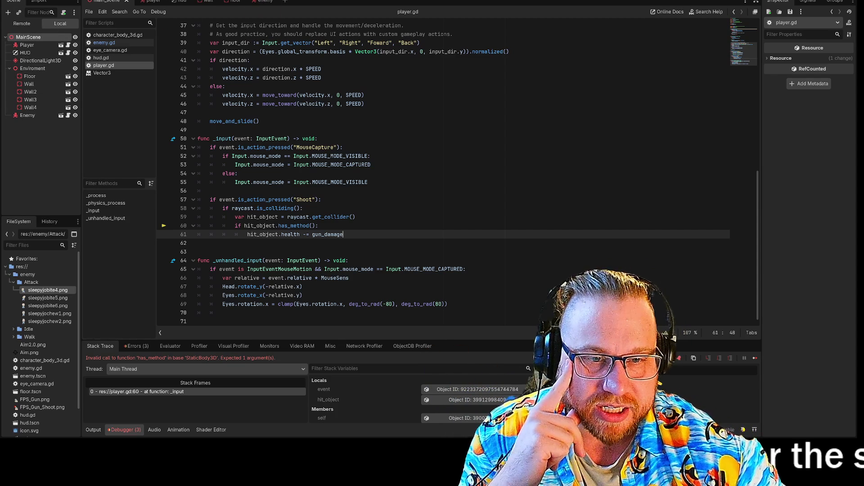
- Place the caret inside line 60's has_method parentheses after the 'Expected 1 argument(s)' error
{"action": "left_click", "coordinate": [311, 225]}
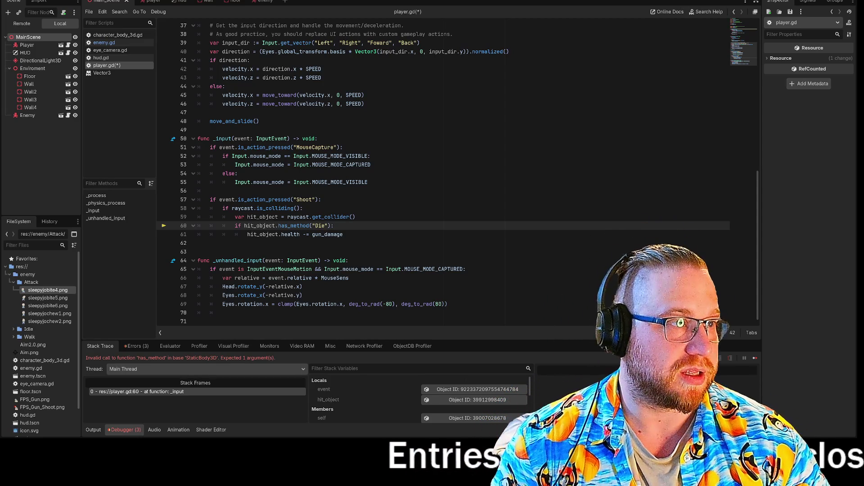
- Save and run the game, moving its window to the top-left and enlarging it
{"action": "key", "text": "F5"}
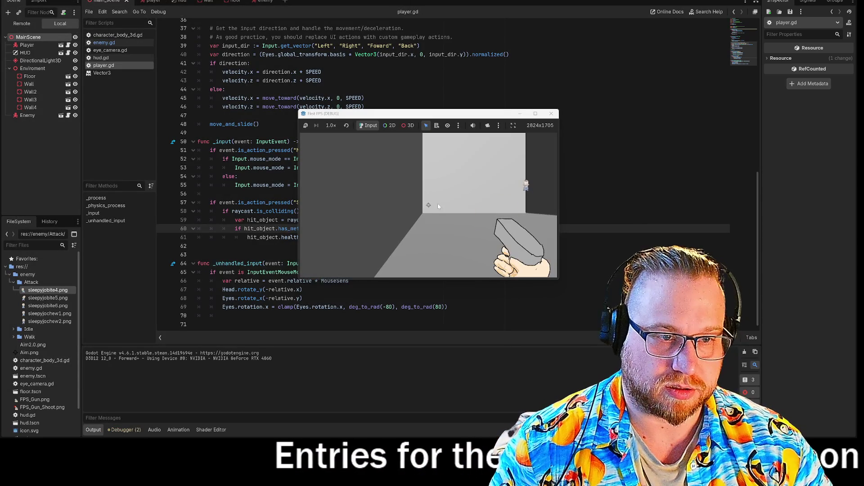
{"action": "left_click_drag", "start_coordinate": [512, 117], "coordinate": [214, 1]}
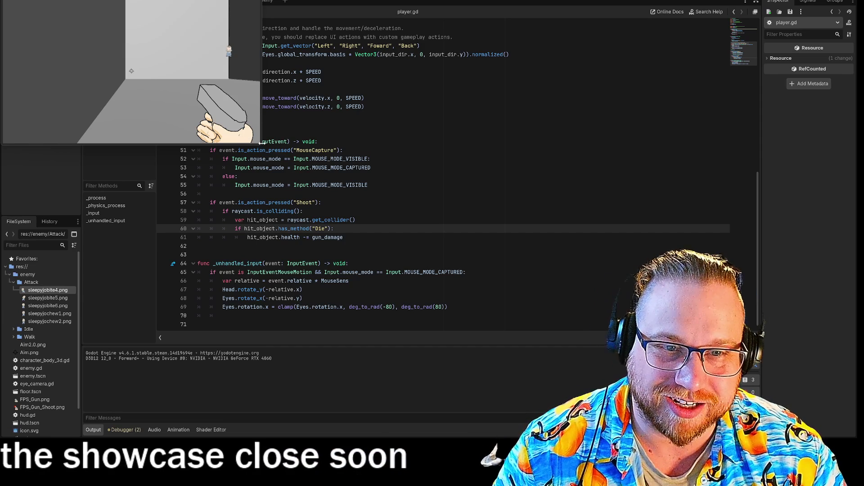
{"action": "mouse_move", "coordinate": [261, 144]}
{"action": "left_mouse_down"}
{"action": "mouse_move", "coordinate": [609, 412]}
{"action": "mouse_move", "coordinate": [642, 400]}
{"action": "mouse_move", "coordinate": [643, 382]}
{"action": "left_mouse_up"}
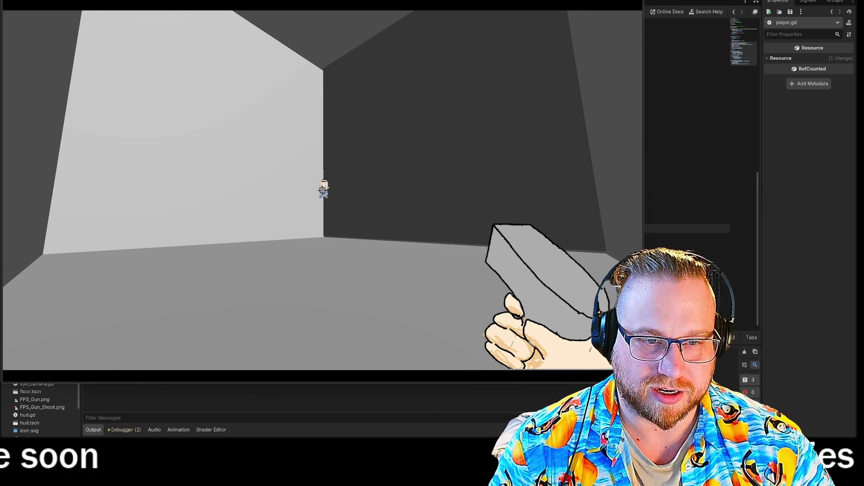
- Shoot the enemy six times to test the "Die" check, then stop the game with F8
{"action": "left_click", "coordinate": [322, 190]}
{"action": "left_click", "coordinate": [322, 190]}
{"action": "left_click", "coordinate": [323, 190]}
{"action": "left_click", "coordinate": [322, 190]}
{"action": "left_click", "coordinate": [322, 191]}
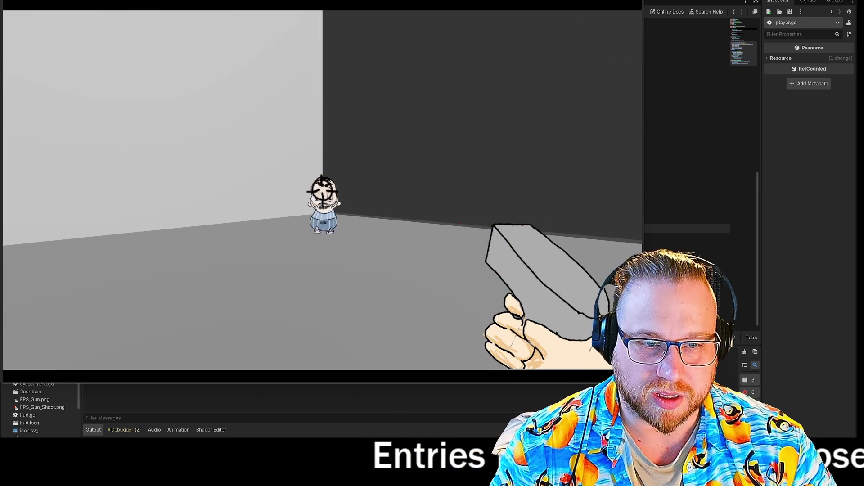
{"action": "left_click", "coordinate": [322, 191]}
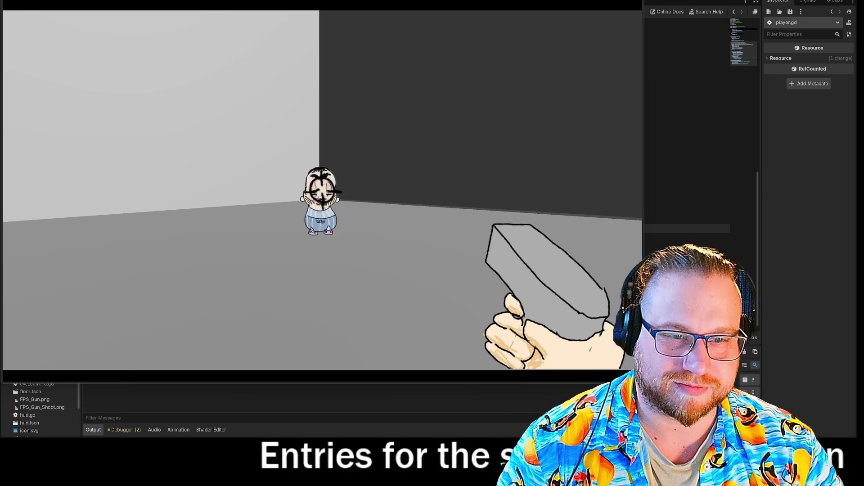
{"action": "key", "text": "F8"}
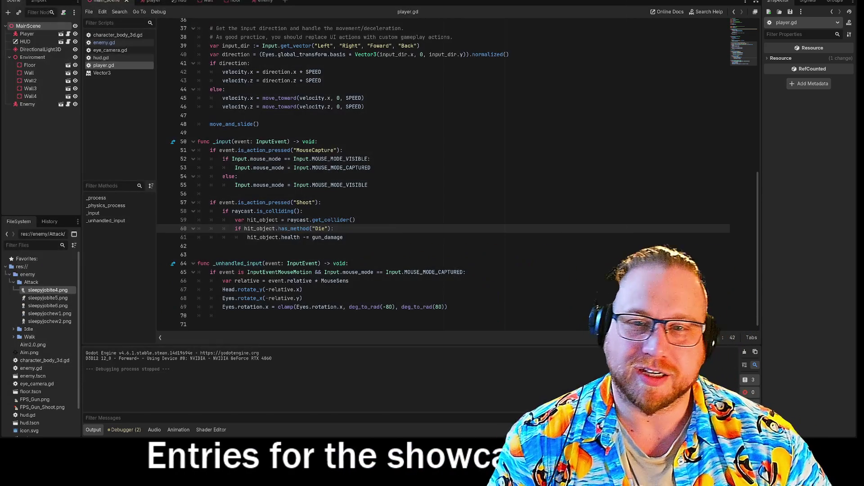
- Replace the capital D with a lowercase d so line 60 reads has_method("die")
{"action": "left_click", "coordinate": [317, 229]}
{"action": "key", "text": "BackSpace"}
{"action": "type", "text": "d"}
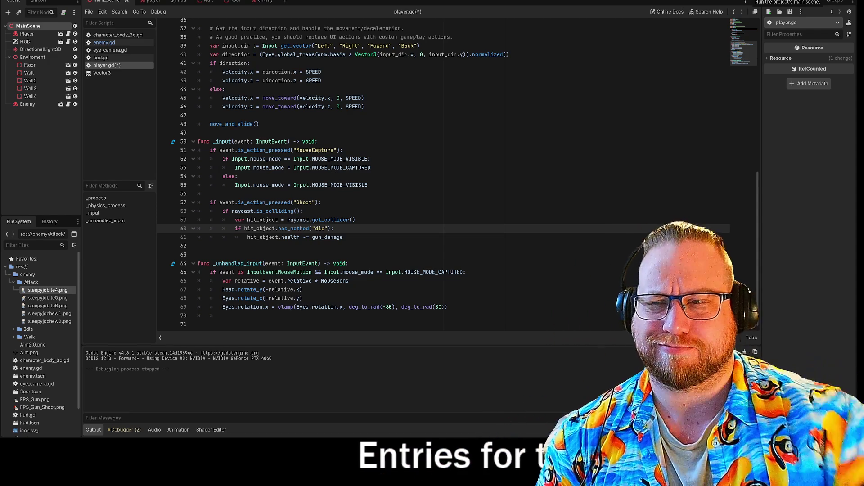
- Relaunch the project and move the game window to the top-left, enlarged over the editor
{"action": "left_click", "coordinate": [749, 1]}
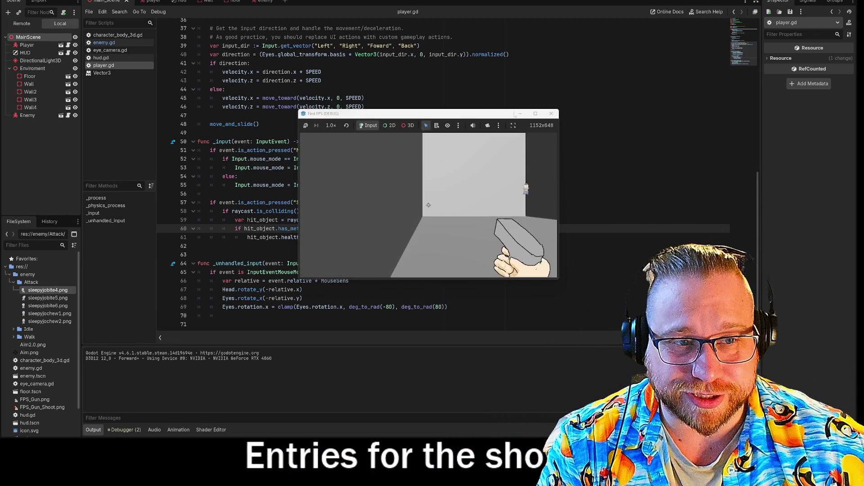
{"action": "mouse_move", "coordinate": [414, 116]}
{"action": "left_mouse_down"}
{"action": "mouse_move", "coordinate": [173, 10]}
{"action": "mouse_move", "coordinate": [119, 0]}
{"action": "left_mouse_up"}
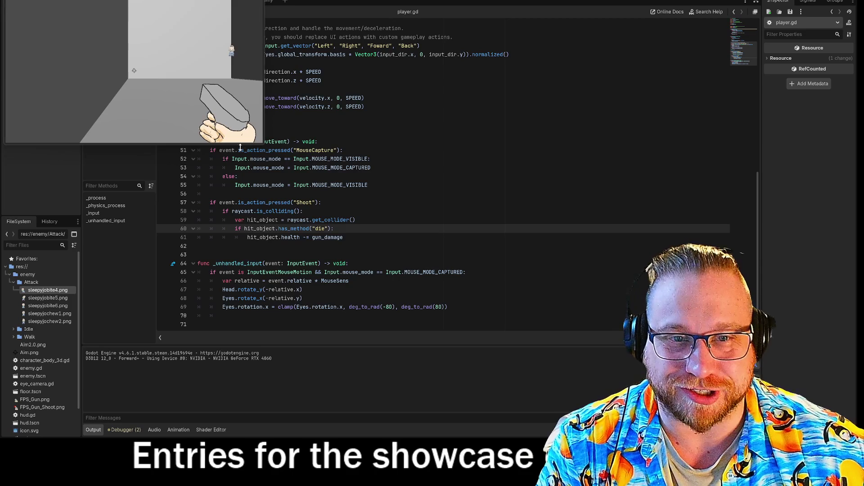
{"action": "mouse_move", "coordinate": [262, 146]}
{"action": "left_mouse_down"}
{"action": "mouse_move", "coordinate": [367, 243]}
{"action": "mouse_move", "coordinate": [609, 397]}
{"action": "left_mouse_up"}
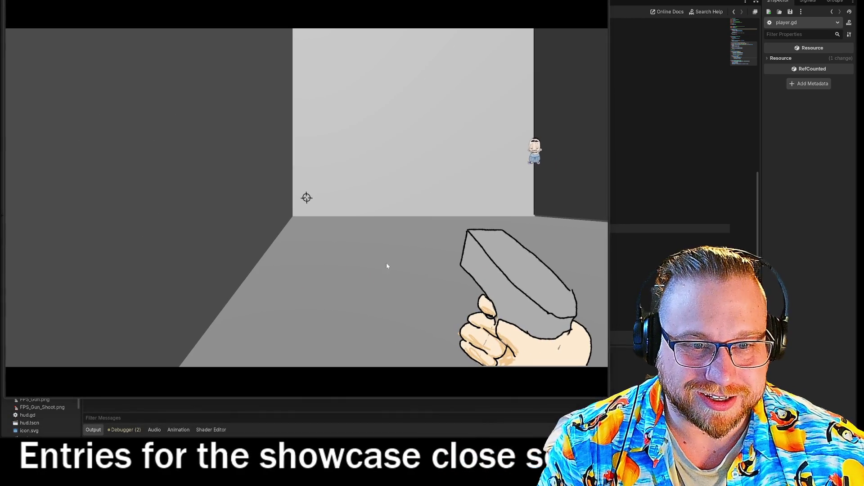
- Walk toward the enemy with W and fire the gun twice
{"action": "key", "text": "w"}
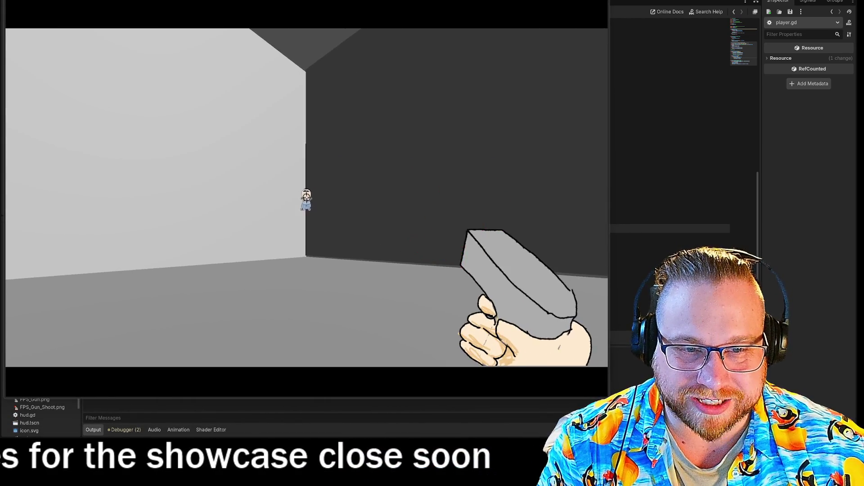
{"action": "left_click", "coordinate": [306, 197]}
{"action": "left_click", "coordinate": [306, 196]}
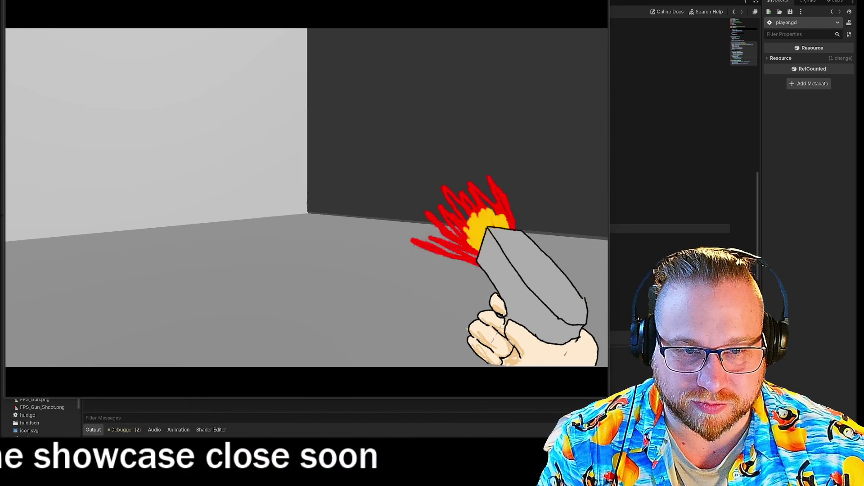
{"action": "mouse_move", "coordinate": [306, 197]}
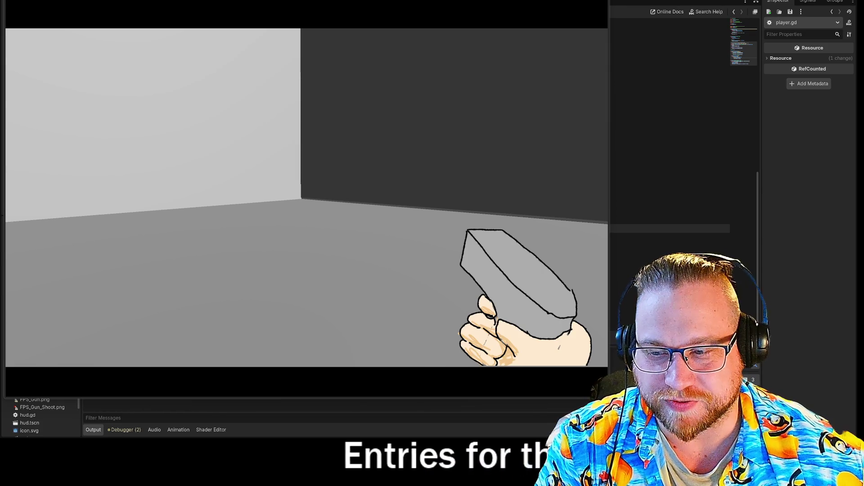
{"action": "key", "text": "w"}
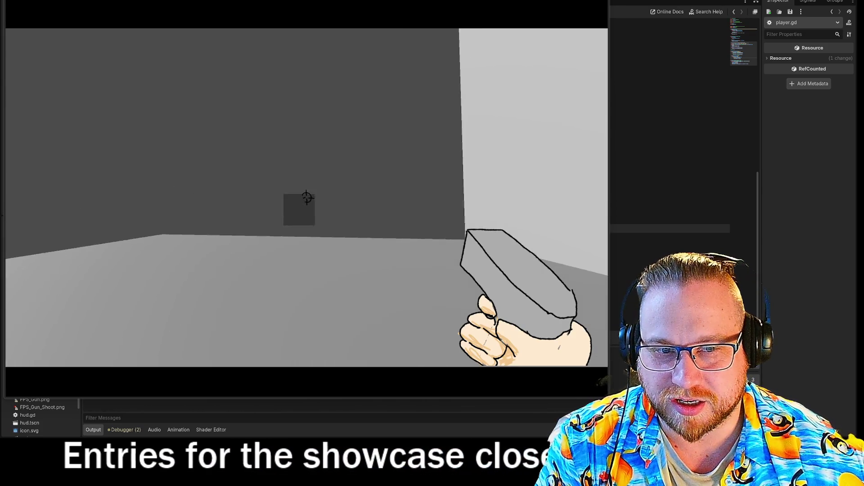
{"action": "left_click", "coordinate": [306, 198]}
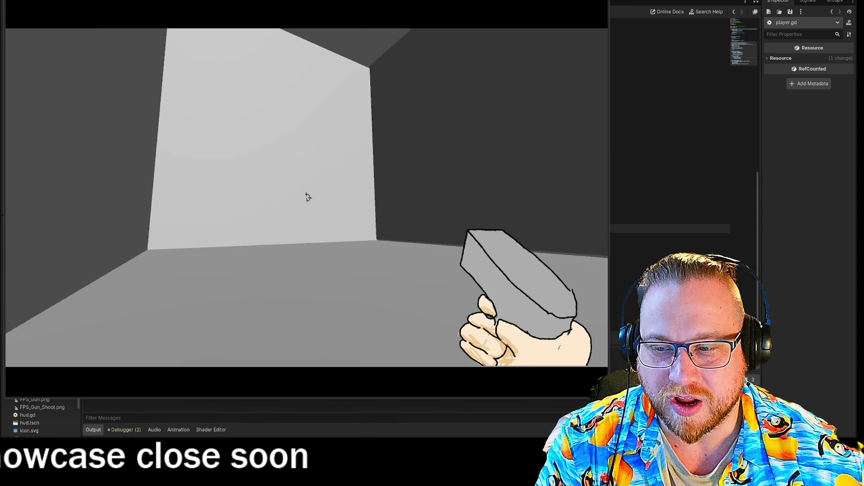
{"action": "left_click", "coordinate": [305, 197]}
{"action": "mouse_move", "coordinate": [305, 197]}
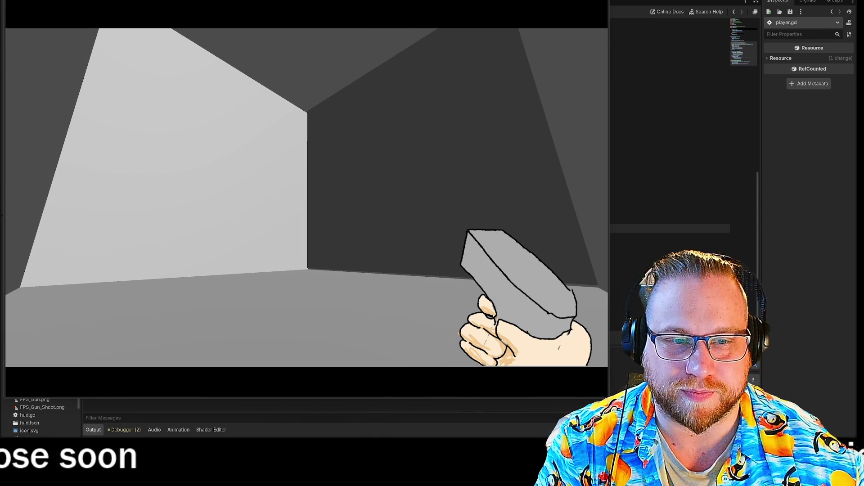
{"action": "key", "text": "w"}
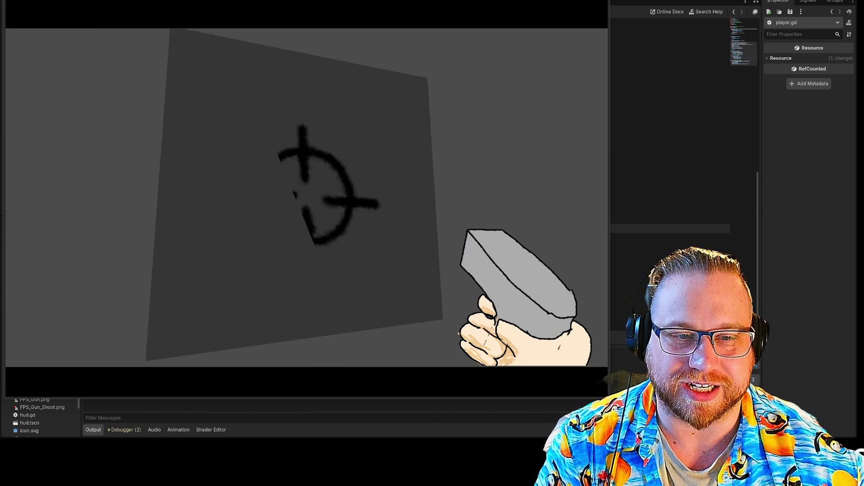
{"action": "left_click", "coordinate": [305, 196]}
{"action": "key", "text": "s"}
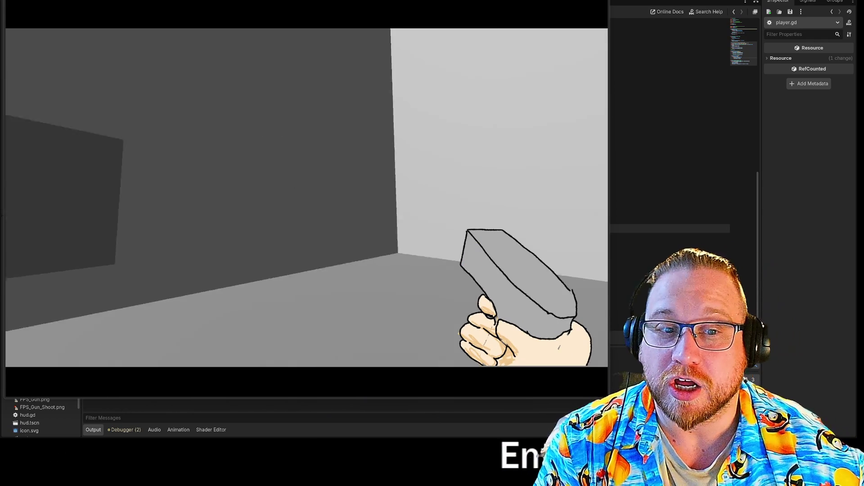
{"action": "mouse_move", "coordinate": [306, 196]}
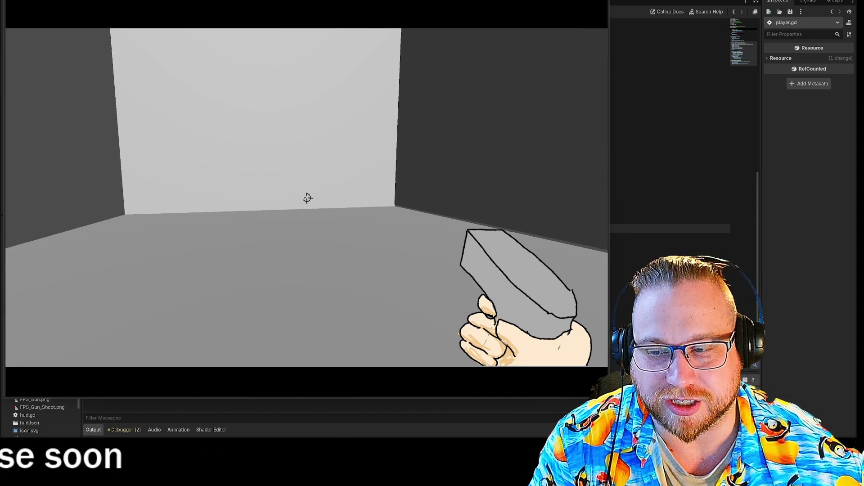
- Walk around the room with W and S toward the lit wall, then stop the game with F8
{"action": "key", "text": "w"}
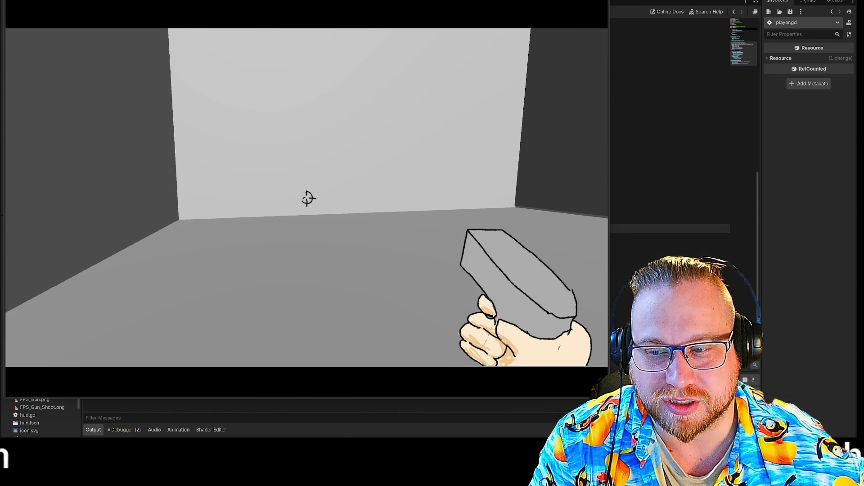
{"action": "key", "text": "s"}
{"action": "key", "text": "w"}
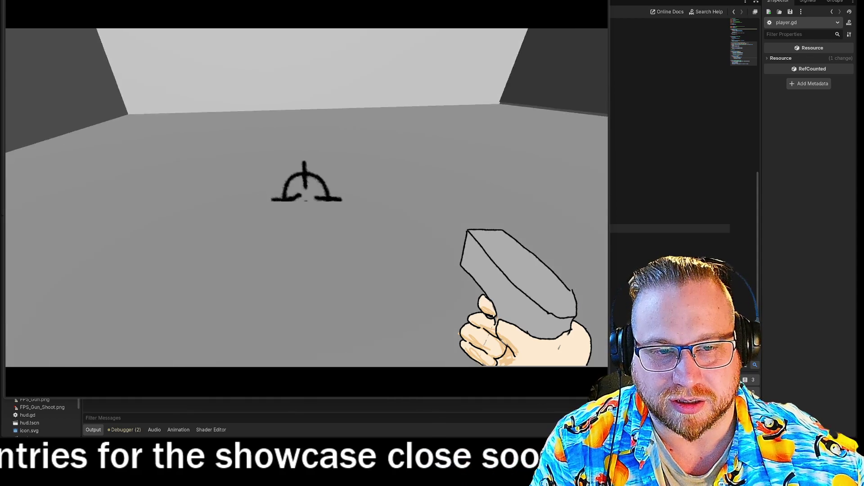
{"action": "key", "text": "w"}
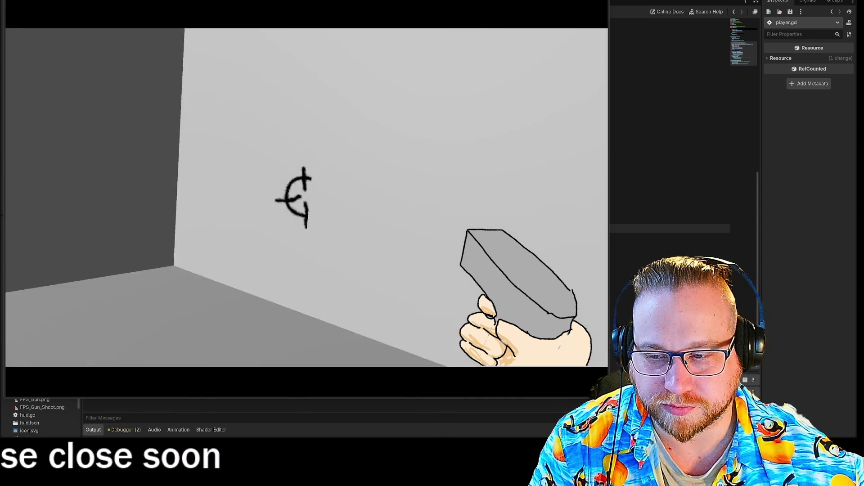
{"action": "key", "text": "w"}
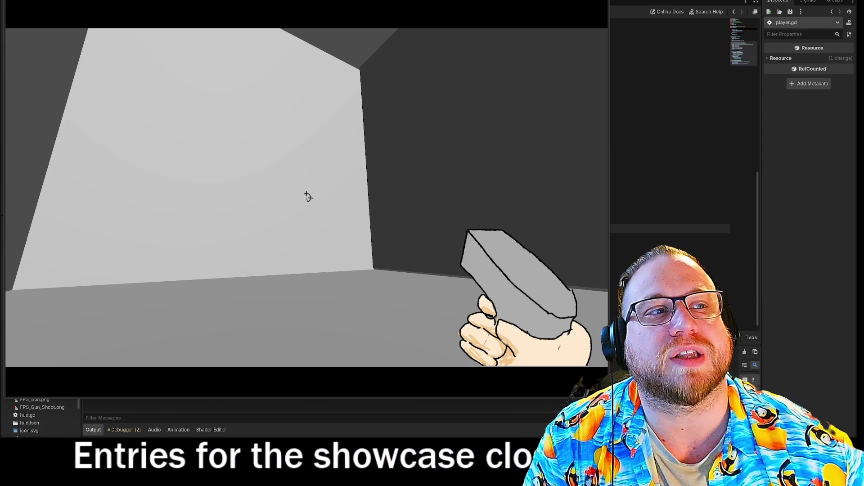
{"action": "key", "text": "F8"}
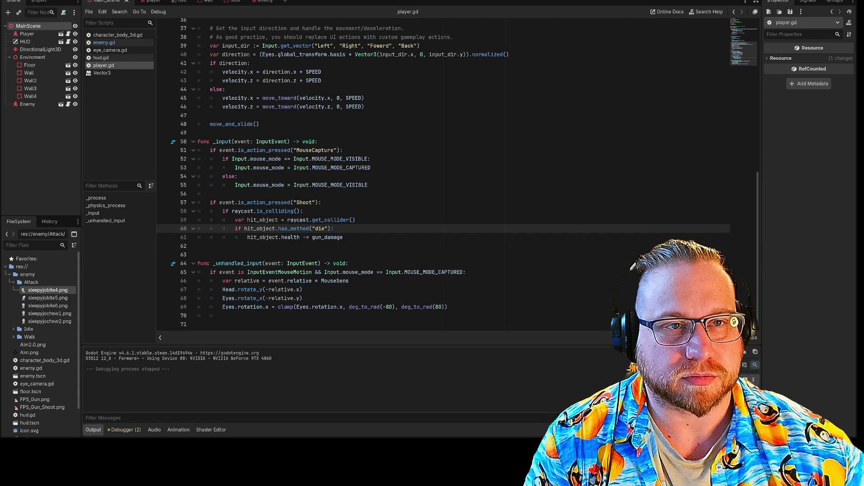
- Move the caret among empty lines 62–63 below the Shoot code, then run the game with F5
{"action": "left_click", "coordinate": [197, 246]}
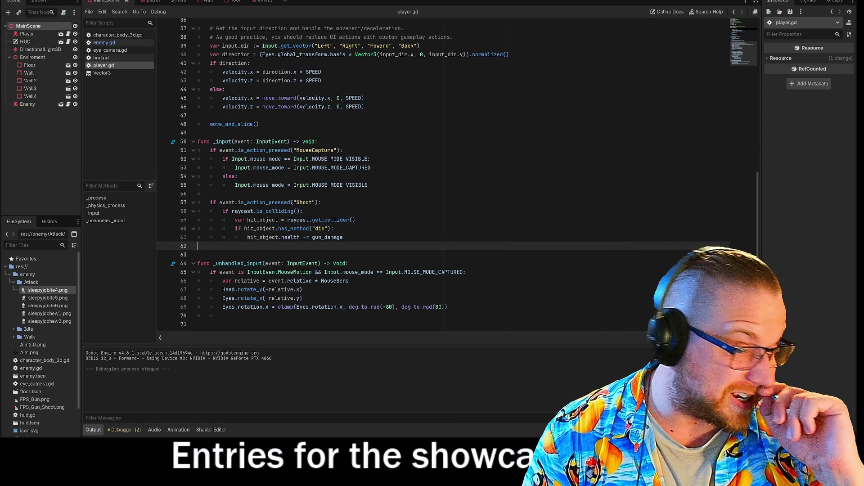
{"action": "left_click", "coordinate": [198, 254]}
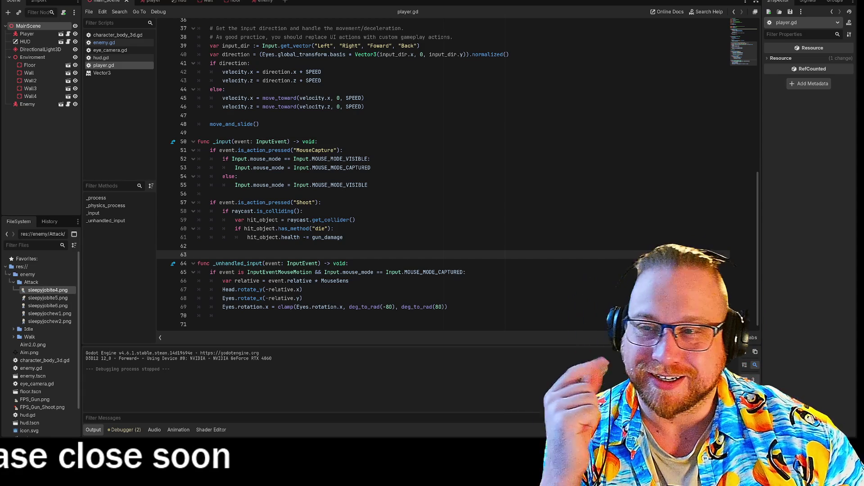
{"action": "left_click", "coordinate": [197, 246]}
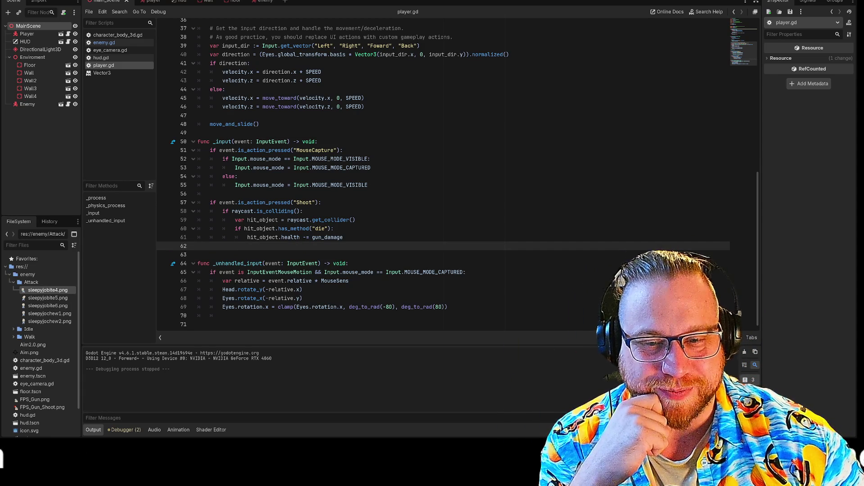
{"action": "key", "text": "F5"}
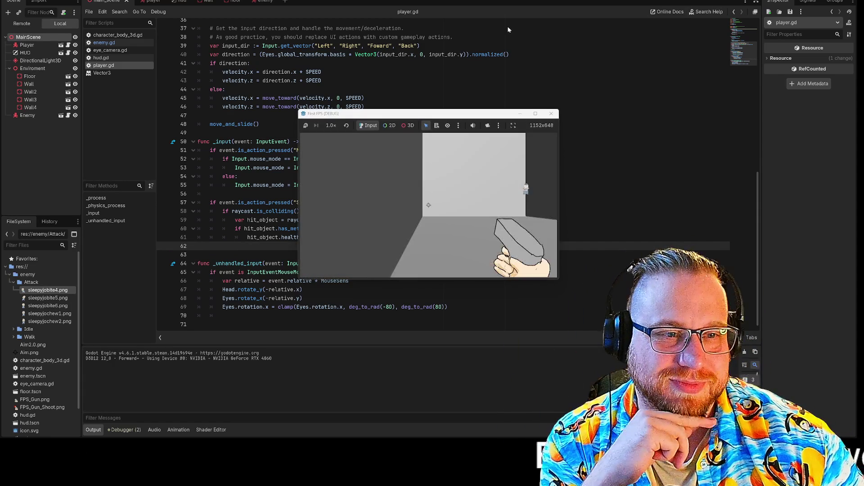
- Fire at the enemy in the running test game until it dies, then close the game window
{"action": "left_click", "coordinate": [417, 180]}
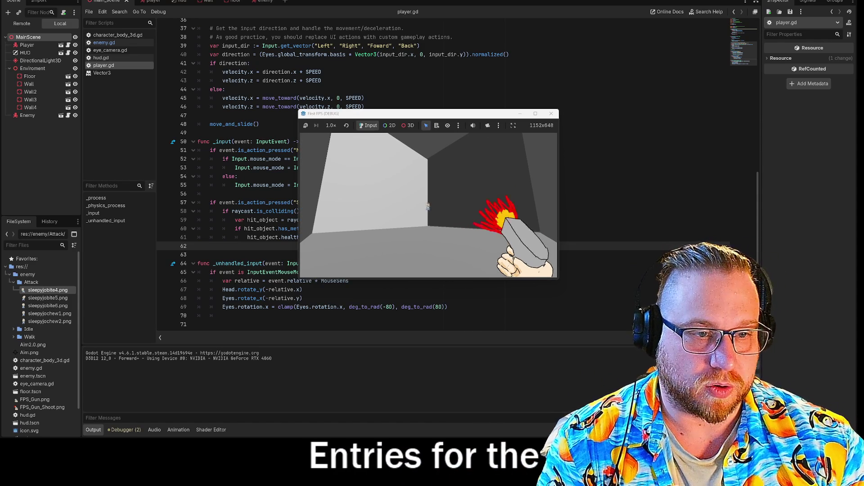
{"action": "left_click", "coordinate": [428, 207]}
{"action": "left_click", "coordinate": [428, 206]}
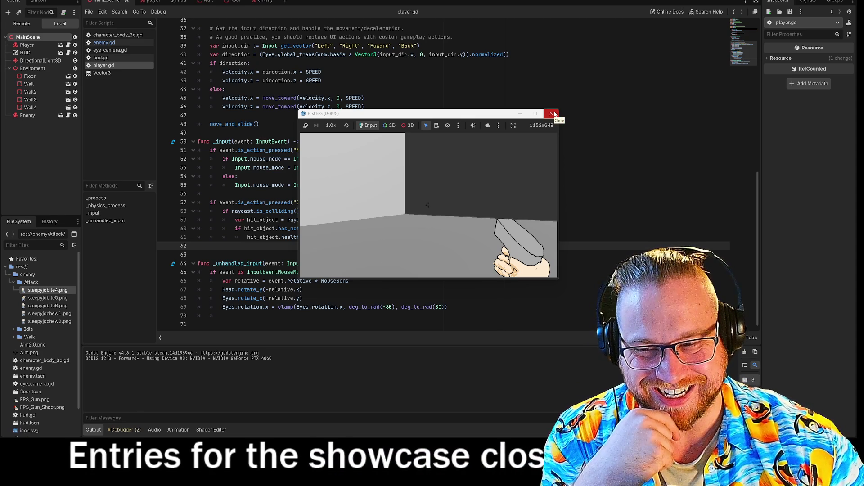
{"action": "left_click", "coordinate": [551, 114]}
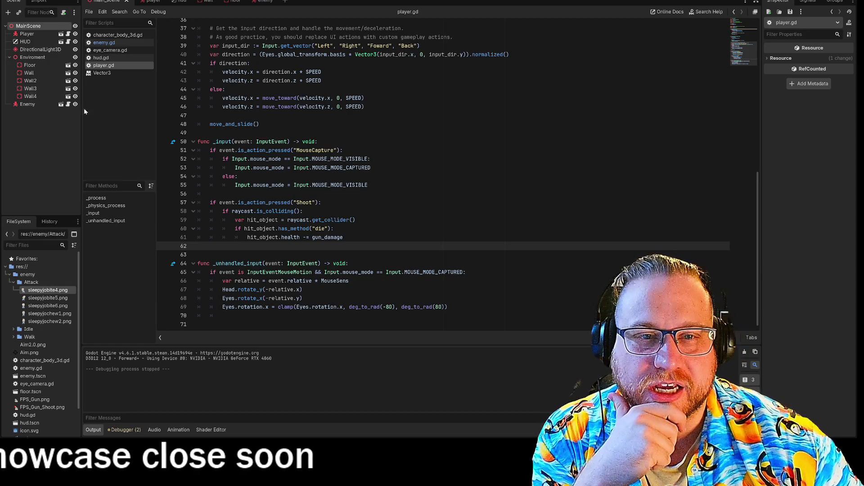
- Open the enemy scene and its enemy.gd script, then switch to the itch.io jam page and narrow the browser
{"action": "left_click", "coordinate": [264, 2]}
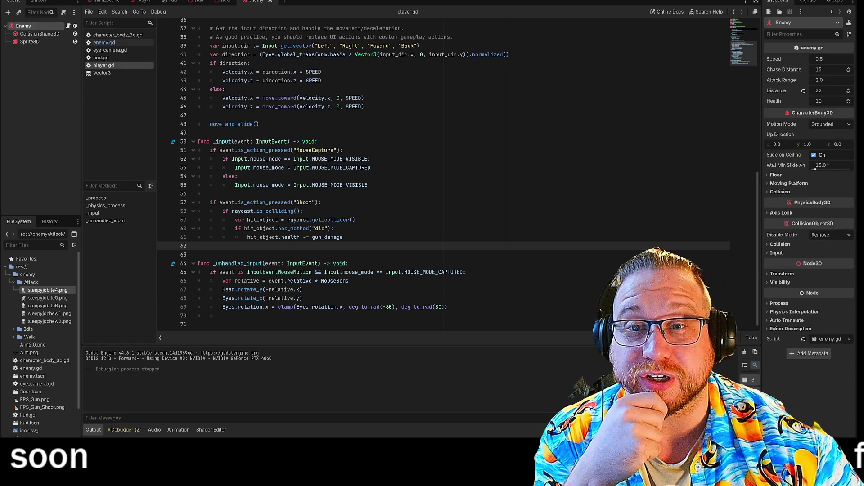
{"action": "left_click", "coordinate": [68, 26]}
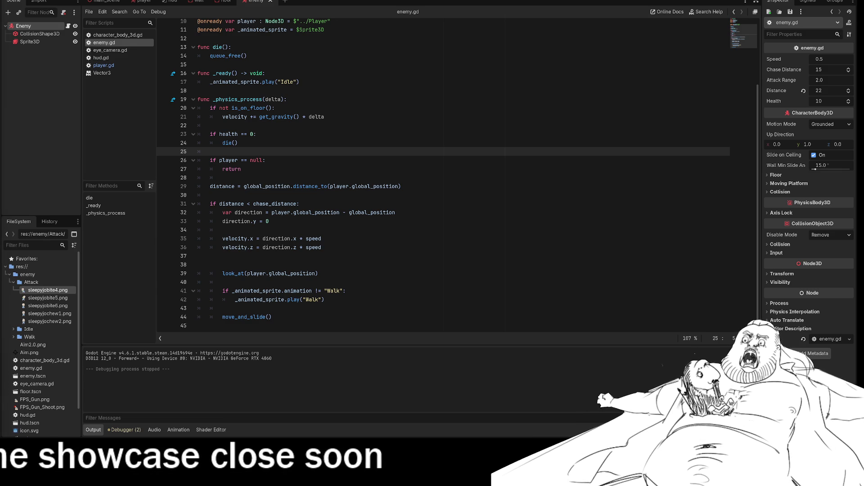
{"action": "key", "text": "alt+Tab"}
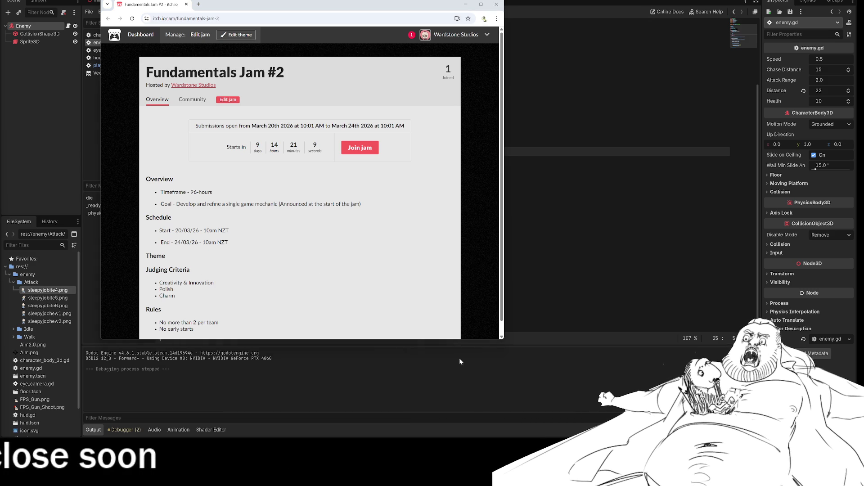
{"action": "mouse_move", "coordinate": [504, 339]}
{"action": "left_mouse_down"}
{"action": "mouse_move", "coordinate": [454, 394]}
{"action": "mouse_move", "coordinate": [450, 375]}
{"action": "left_mouse_up"}
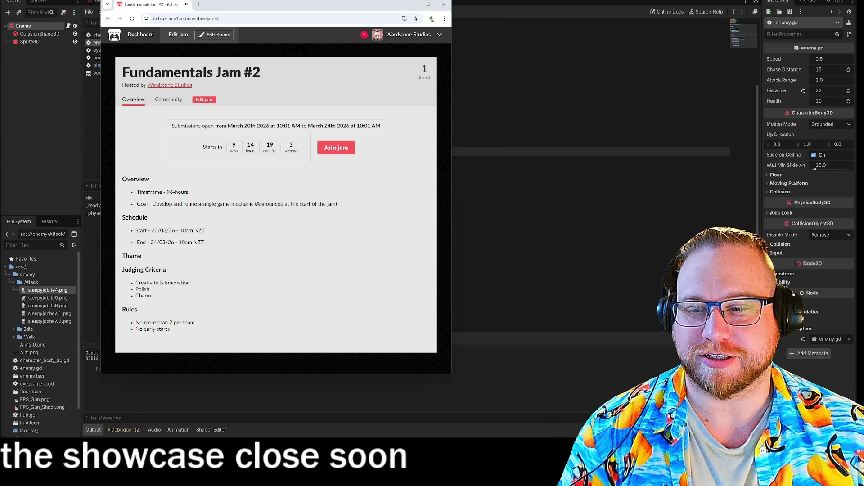
- Refresh the Fundamentals Jam #2 page, move the browser aside, and place the caret on enemy.gd's empty line 34
{"action": "key", "text": "F5"}
{"action": "left_click_drag", "start_coordinate": [346, 6], "coordinate": [0, 6]}
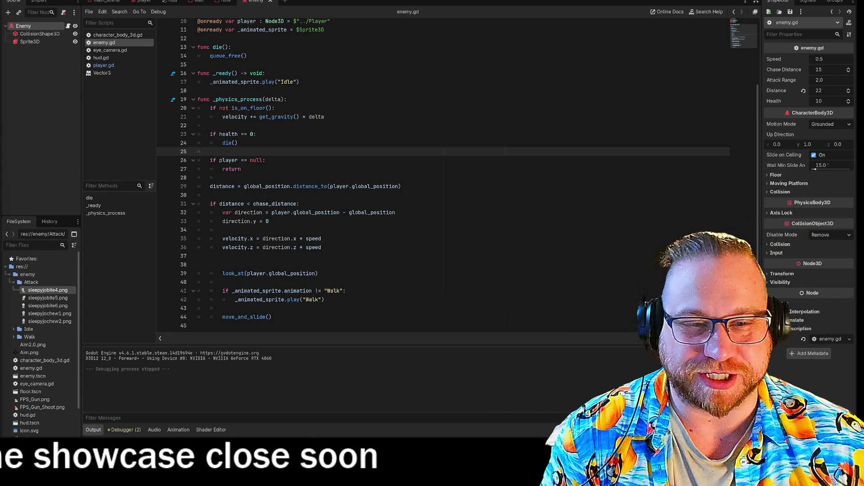
{"action": "left_click", "coordinate": [223, 230]}
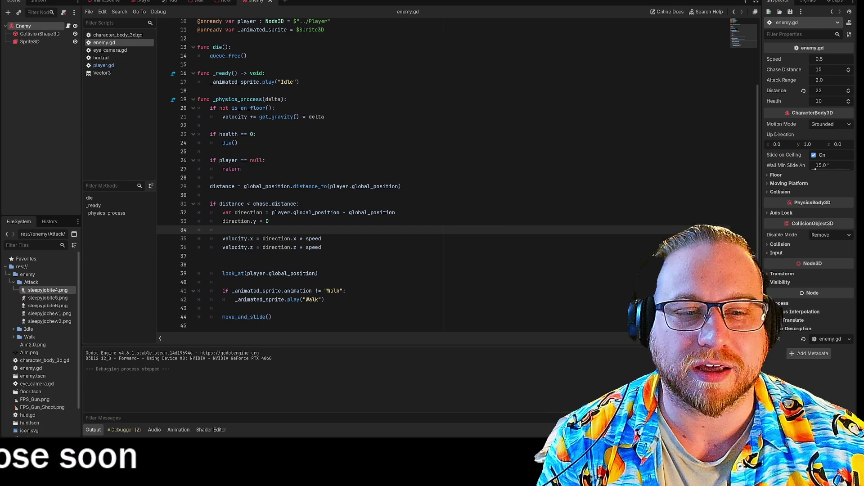
{"action": "scroll", "coordinate": [444, 176], "scroll_direction": "up", "scroll_amount": 3}
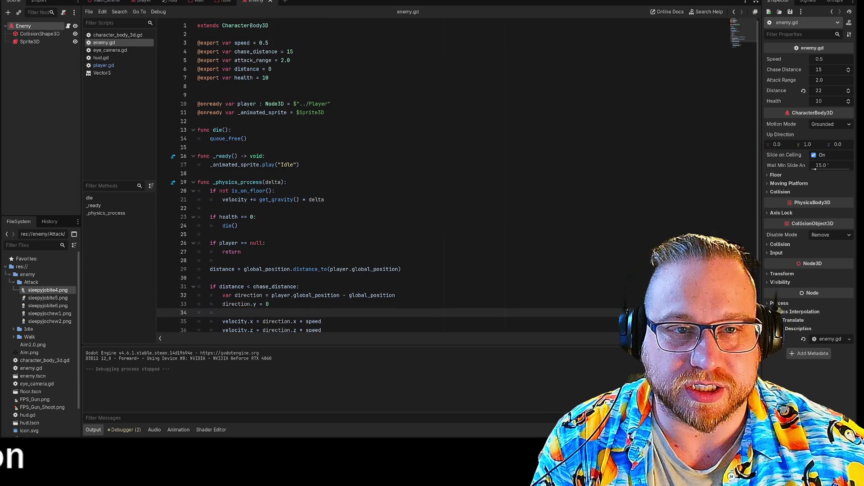
{"action": "scroll", "coordinate": [443, 175], "scroll_direction": "down", "scroll_amount": 3}
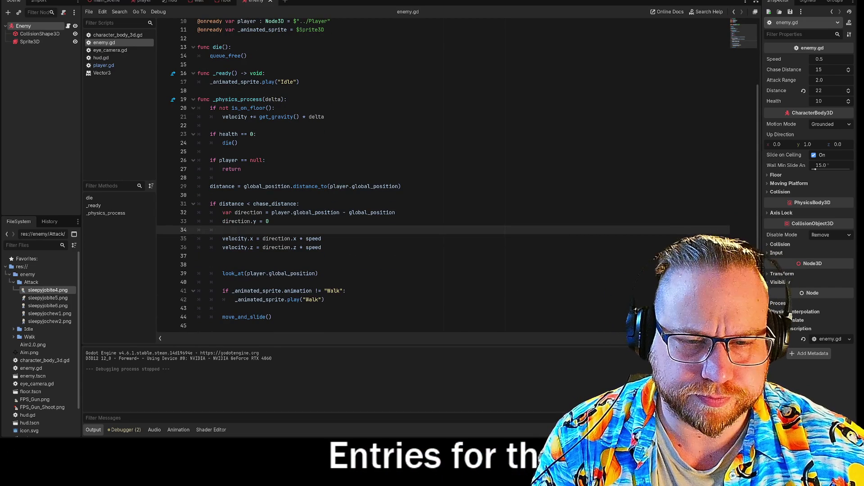
{"action": "left_click", "coordinate": [207, 195]}
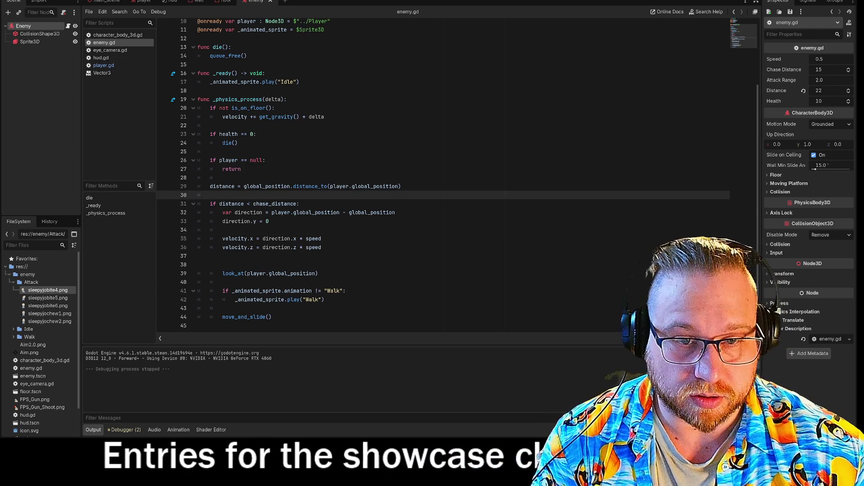
- Insert 'if distance < attack_range' on line 31 above the chase check, then switch to the player scene
{"action": "key", "text": "Return"}
{"action": "key", "text": "Return"}
{"action": "key", "text": "Up"}
{"action": "type", "text": "i"}
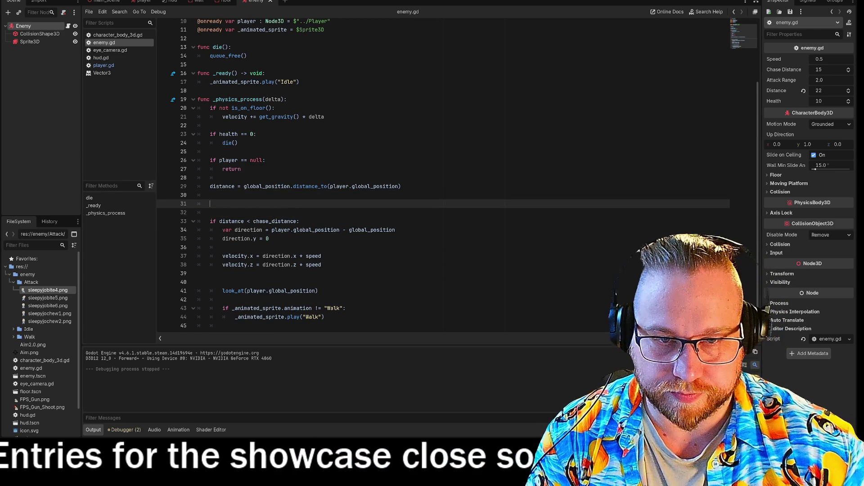
{"action": "type", "text": "f dist"}
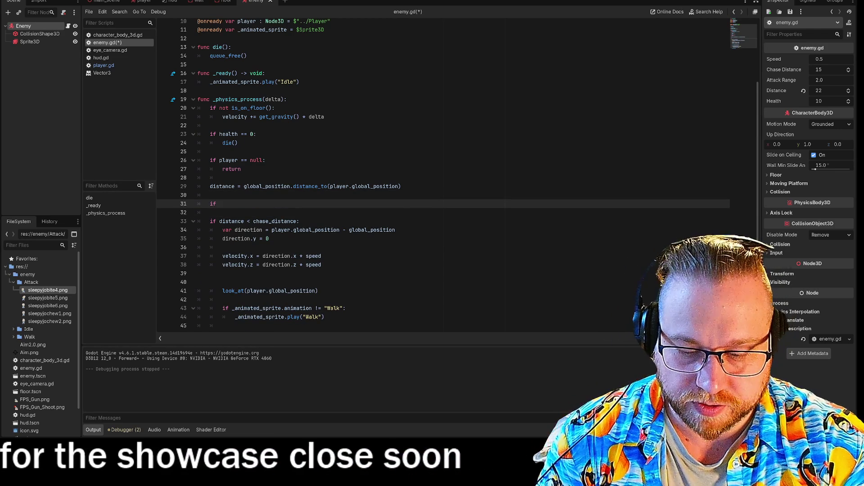
{"action": "type", "text": "ance "}
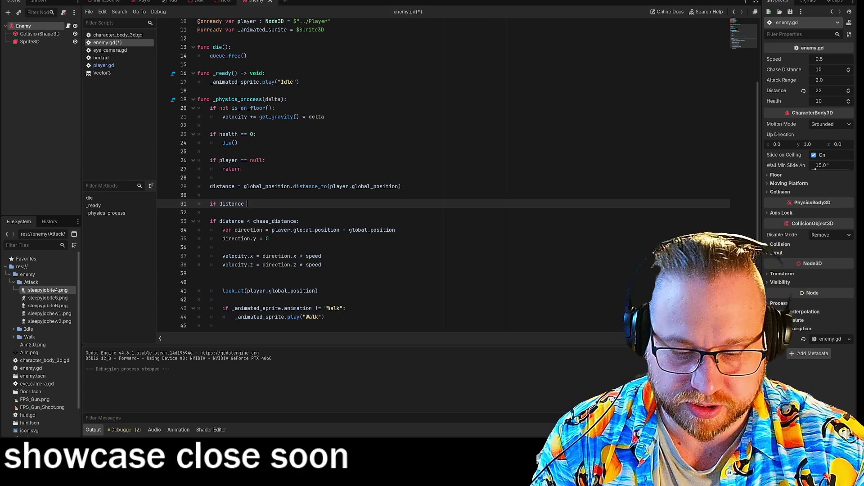
{"action": "type", "text": "< atta"}
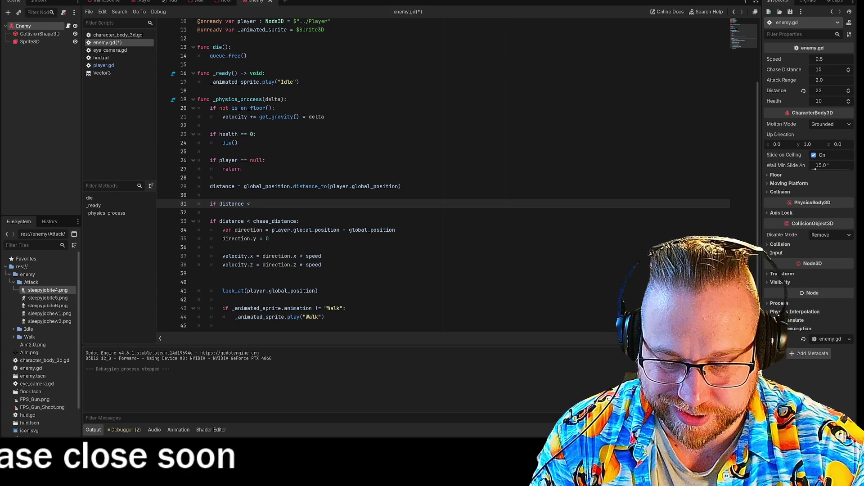
{"action": "type", "text": "c"}
{"action": "key", "text": "Return"}
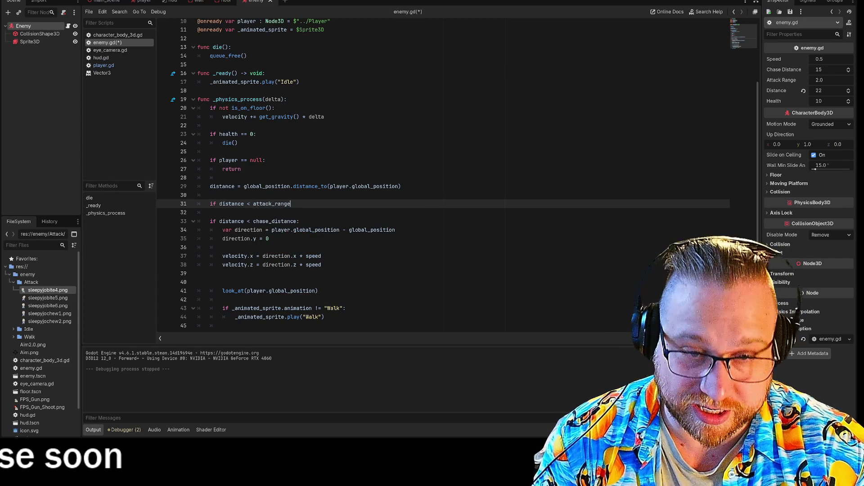
{"action": "key", "text": "Return"}
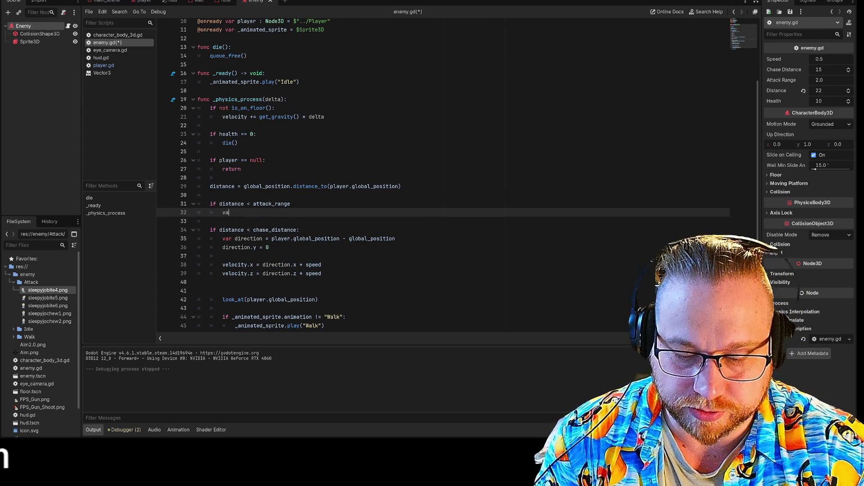
{"action": "scroll", "coordinate": [458, 174], "scroll_direction": "down", "scroll_amount": 1}
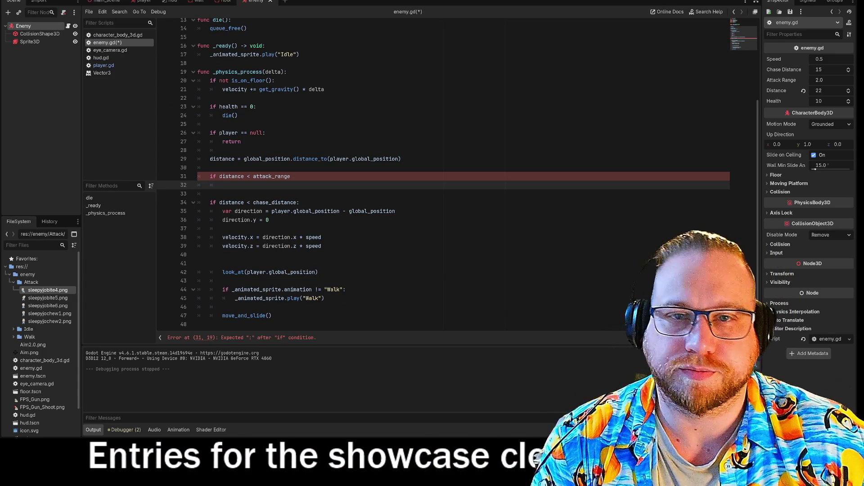
{"action": "left_click", "coordinate": [139, 3]}
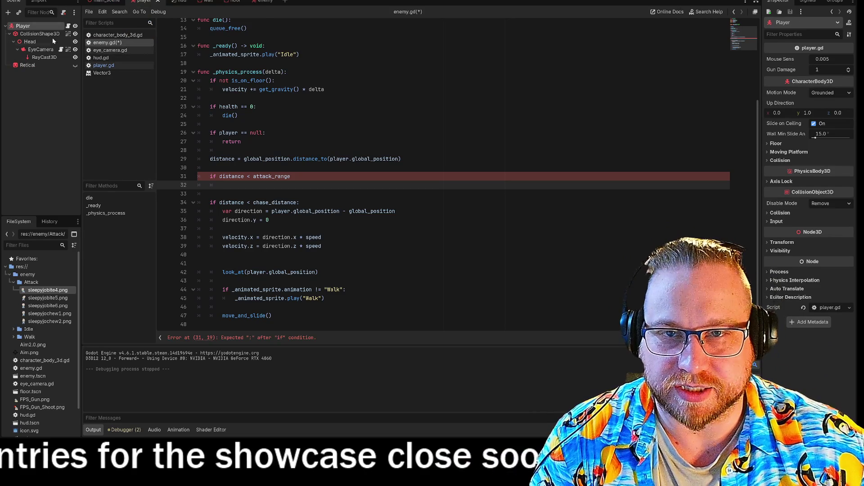
- Open player.gd and tidy its spacing: remove blank line 12 and add a blank line before _process
{"action": "left_click", "coordinate": [105, 65]}
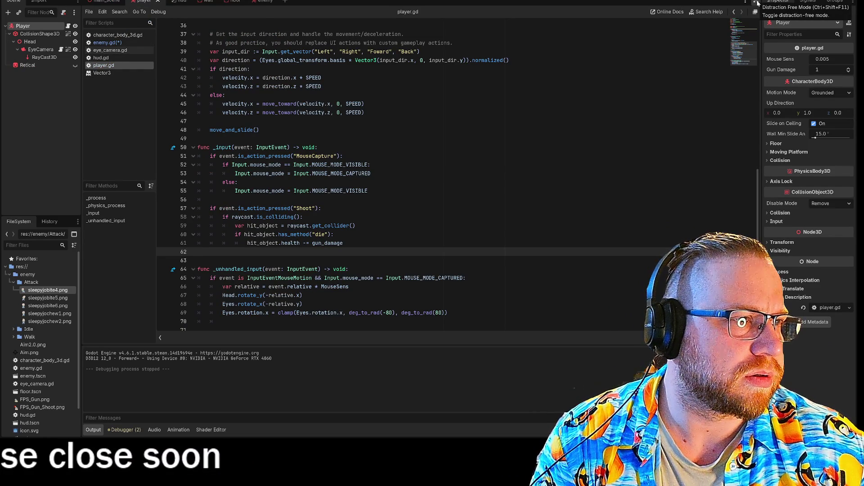
{"action": "left_click", "coordinate": [758, 2]}
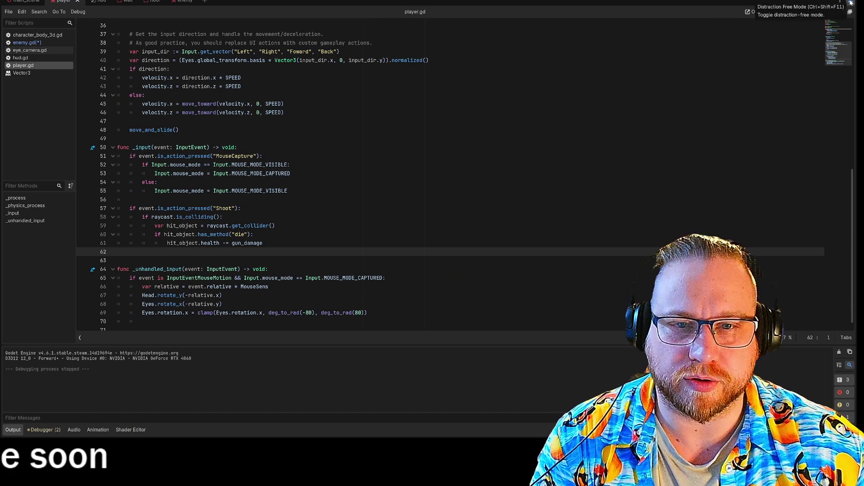
{"action": "left_click", "coordinate": [850, 3]}
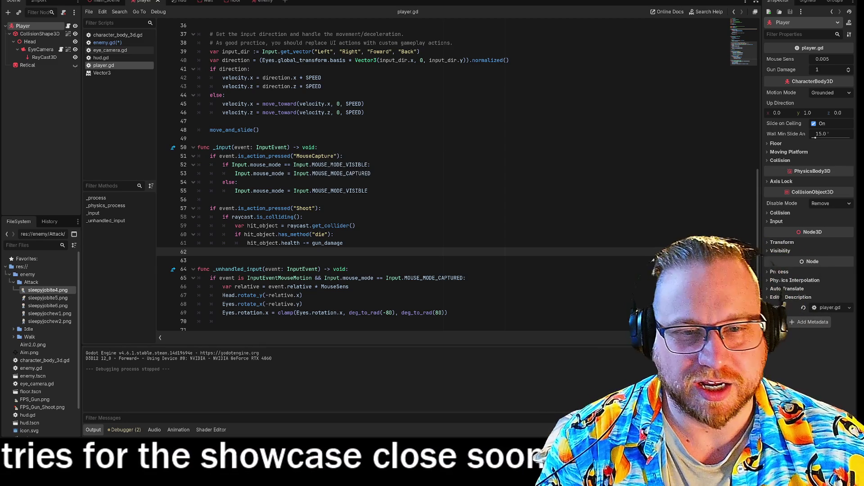
{"action": "scroll", "coordinate": [450, 175], "scroll_direction": "up", "scroll_amount": 5}
{"action": "scroll", "coordinate": [451, 176], "scroll_direction": "up", "scroll_amount": 6}
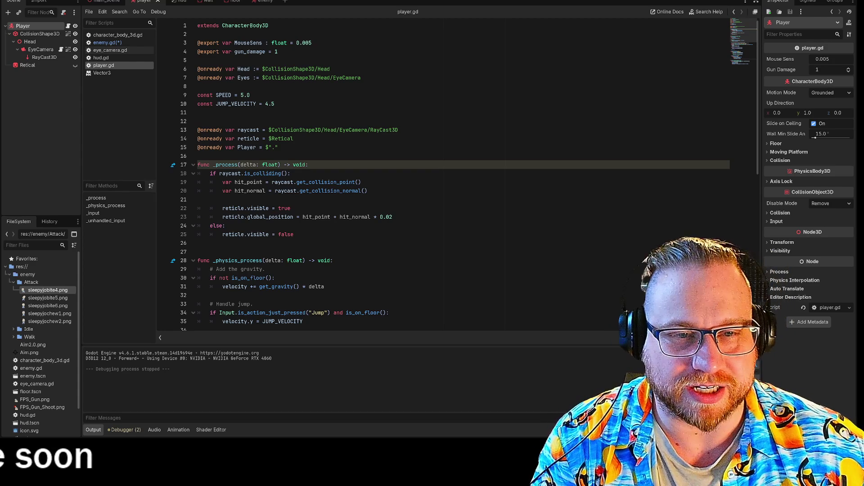
{"action": "left_click", "coordinate": [198, 121]}
{"action": "key", "text": "BackSpace"}
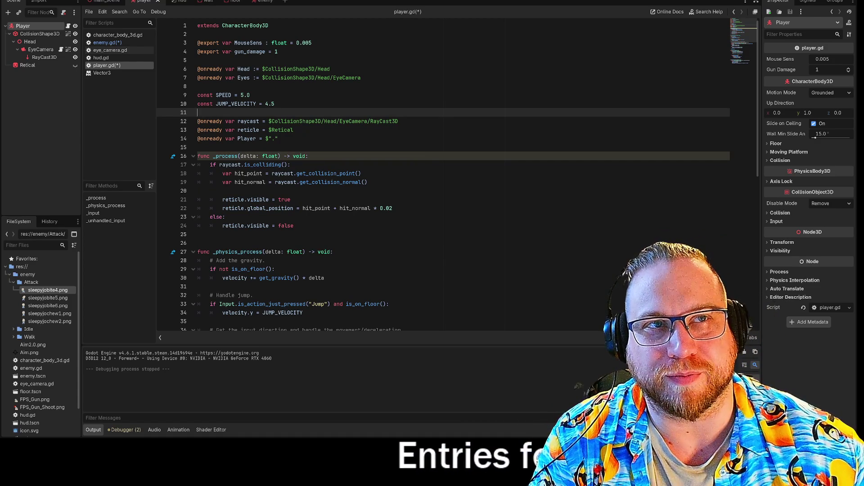
{"action": "left_click", "coordinate": [198, 147]}
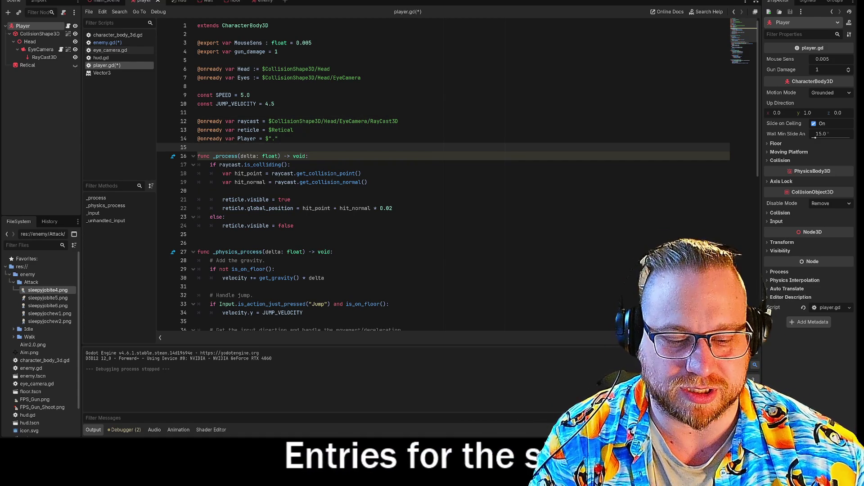
{"action": "key", "text": "Return"}
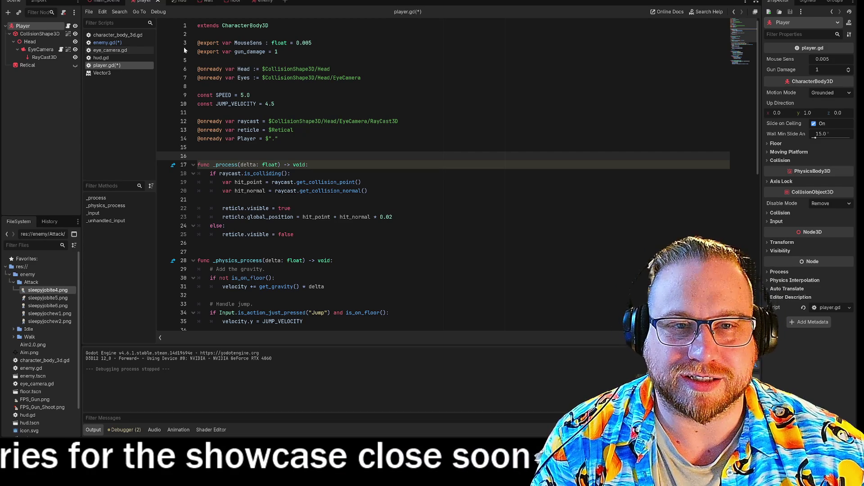
{"action": "left_click", "coordinate": [279, 51]}
{"action": "key", "text": "Return"}
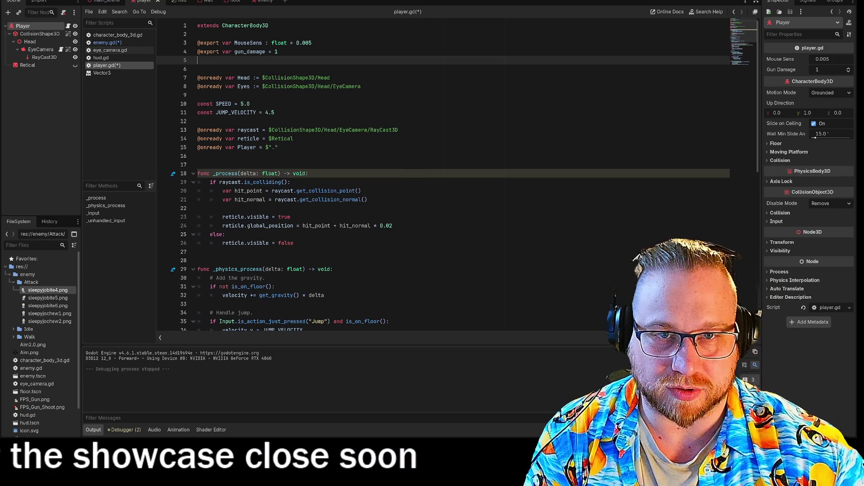
{"action": "type", "text": "@expr"}
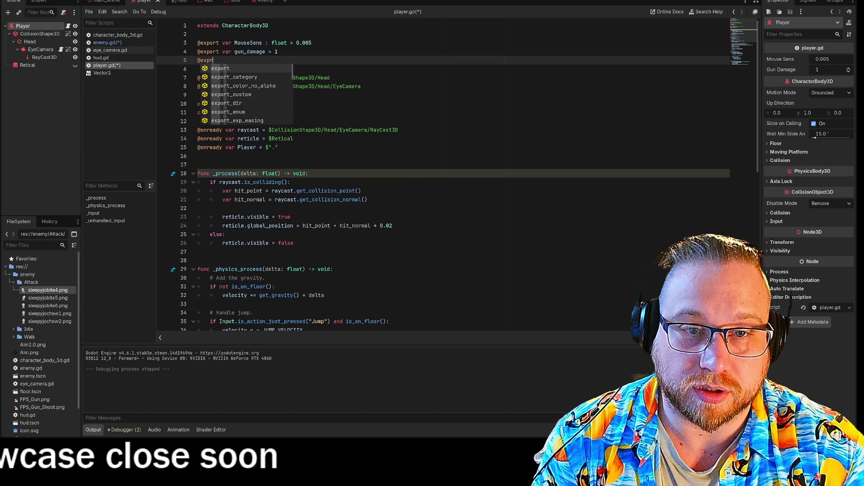
{"action": "key", "text": "Return"}
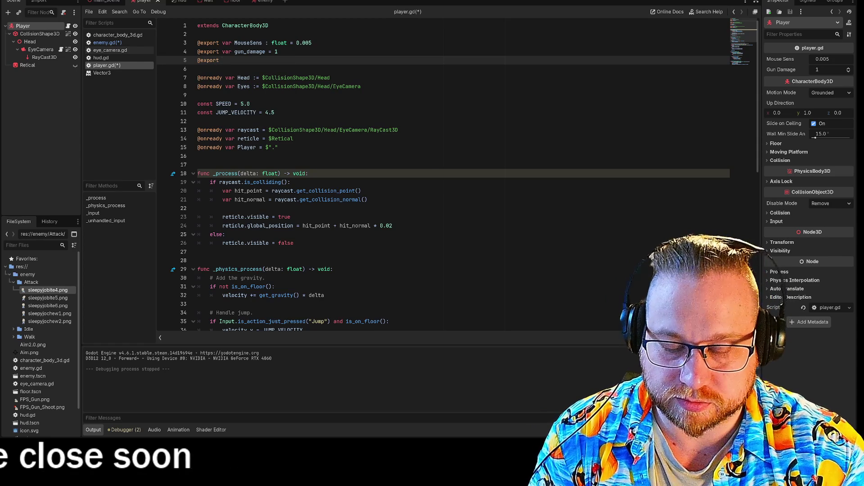
{"action": "type", "text": "r hea"}
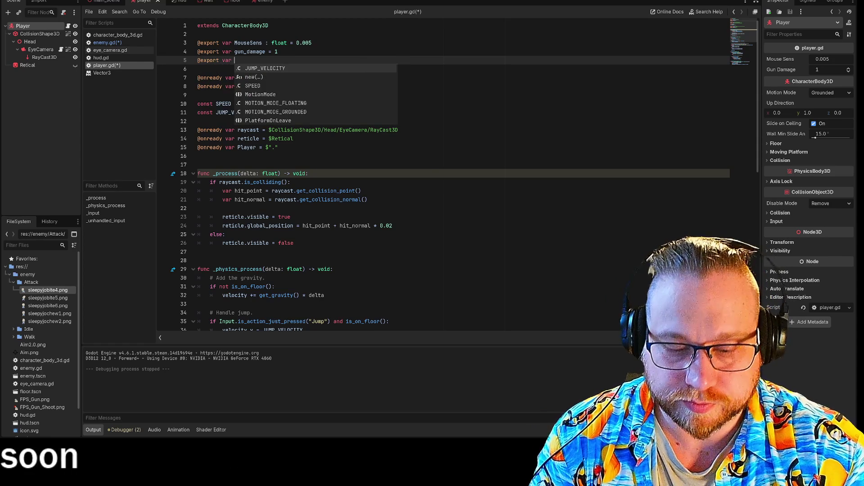
{"action": "type", "text": "lth = "}
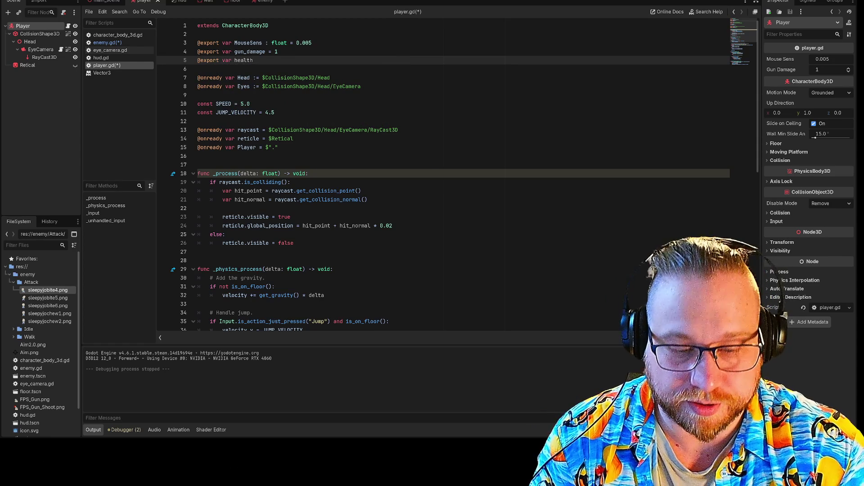
{"action": "type", "text": "10"}
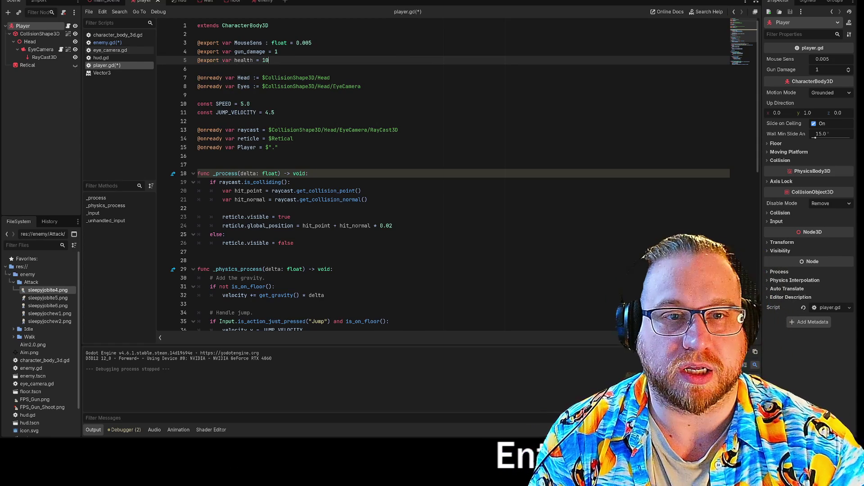
{"action": "scroll", "coordinate": [450, 176], "scroll_direction": "down", "scroll_amount": 9}
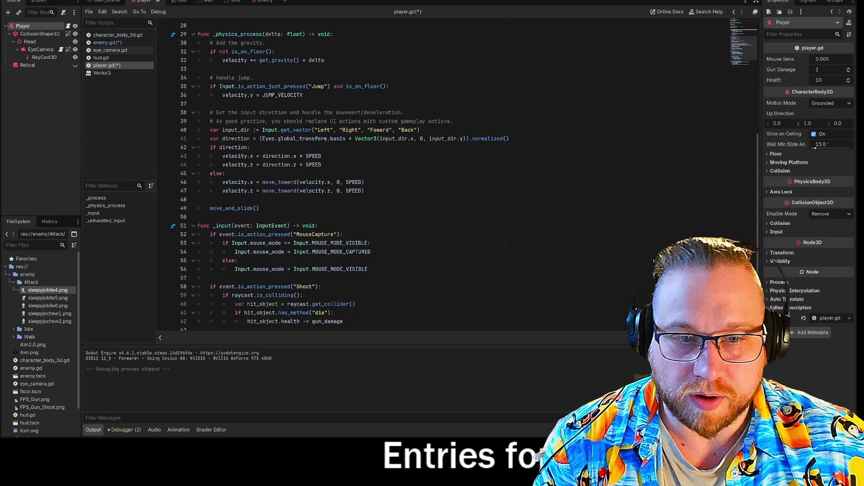
- Look over player.gd, then switch to the enemy scene showing Speed, Chase Distance, Attack Range and Health
{"action": "scroll", "coordinate": [451, 175], "scroll_direction": "up", "scroll_amount": 5}
{"action": "left_click", "coordinate": [310, 69]}
{"action": "scroll", "coordinate": [450, 176], "scroll_direction": "down", "scroll_amount": 8}
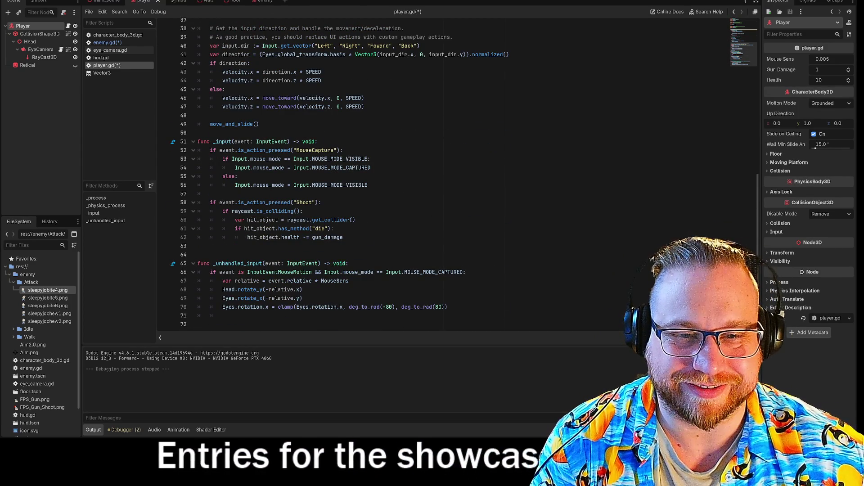
{"action": "scroll", "coordinate": [450, 175], "scroll_direction": "up", "scroll_amount": 6}
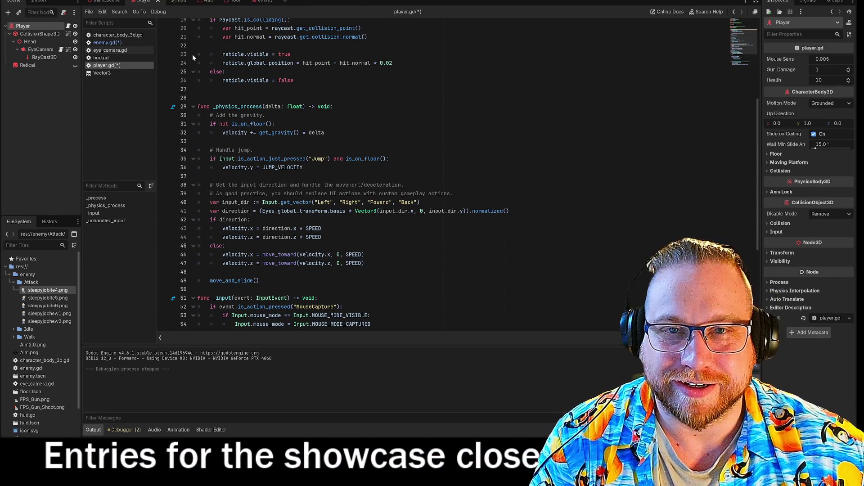
{"action": "left_click", "coordinate": [256, 1]}
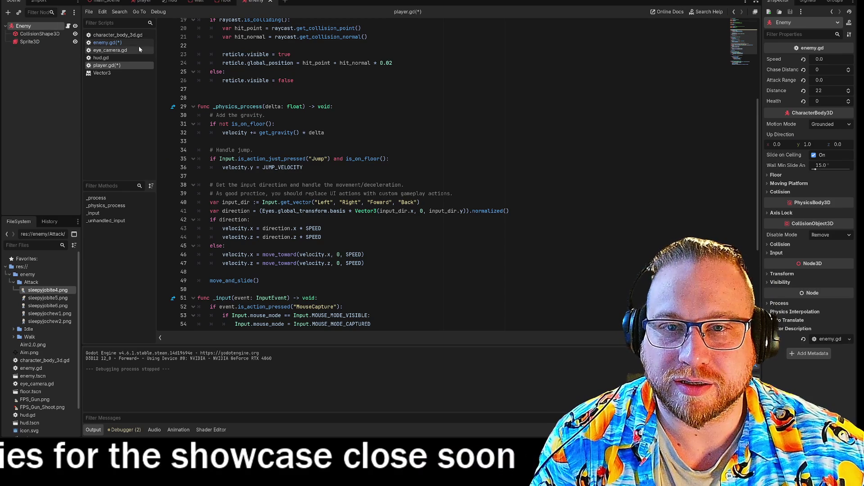
- Open enemy.gd, place the caret on empty line 32 below the attack-range check, then switch to Steam
{"action": "left_click", "coordinate": [135, 43]}
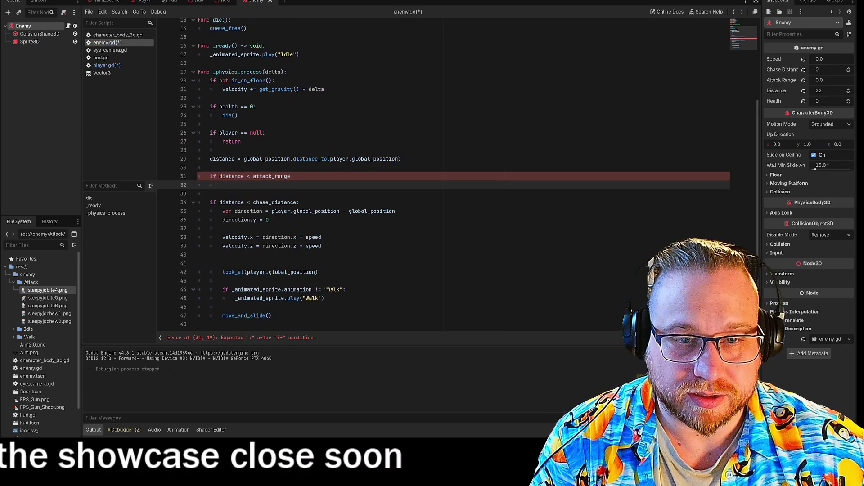
{"action": "scroll", "coordinate": [443, 175], "scroll_direction": "up", "scroll_amount": 4}
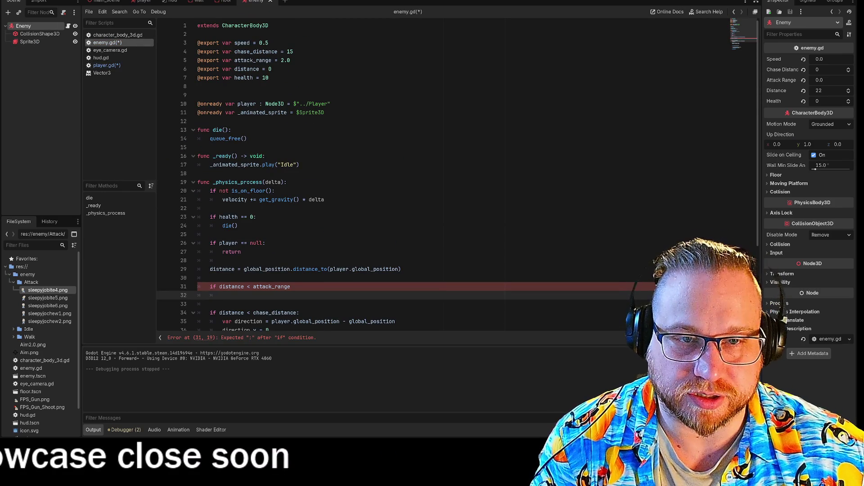
{"action": "left_click_drag", "start_coordinate": [333, 104], "coordinate": [212, 104]}
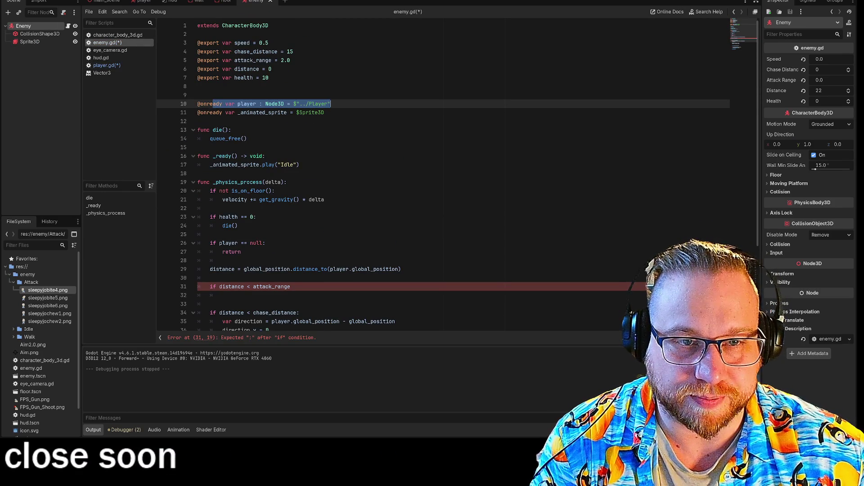
{"action": "scroll", "coordinate": [443, 175], "scroll_direction": "down", "scroll_amount": 3}
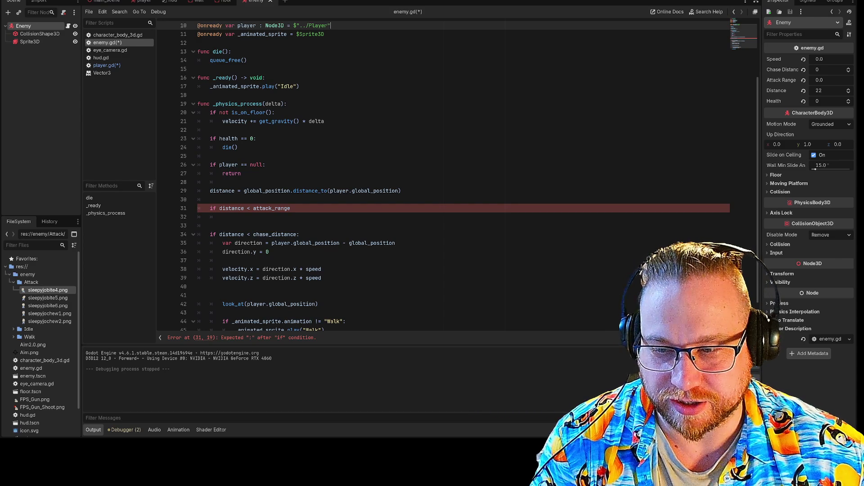
{"action": "scroll", "coordinate": [458, 176], "scroll_direction": "down", "scroll_amount": 3}
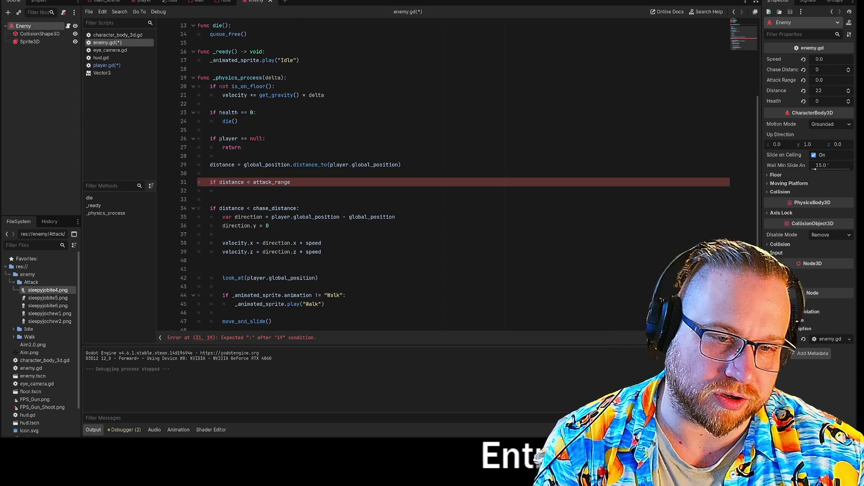
{"action": "left_click", "coordinate": [223, 190]}
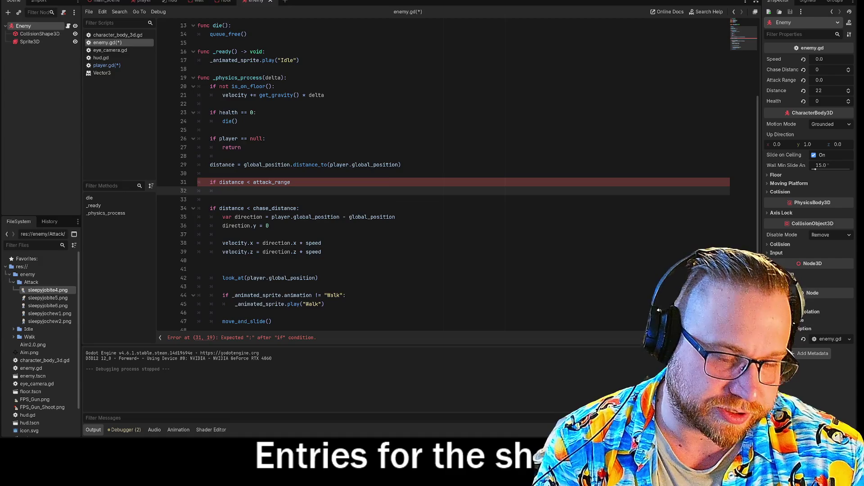
{"action": "key", "text": "alt+Tab"}
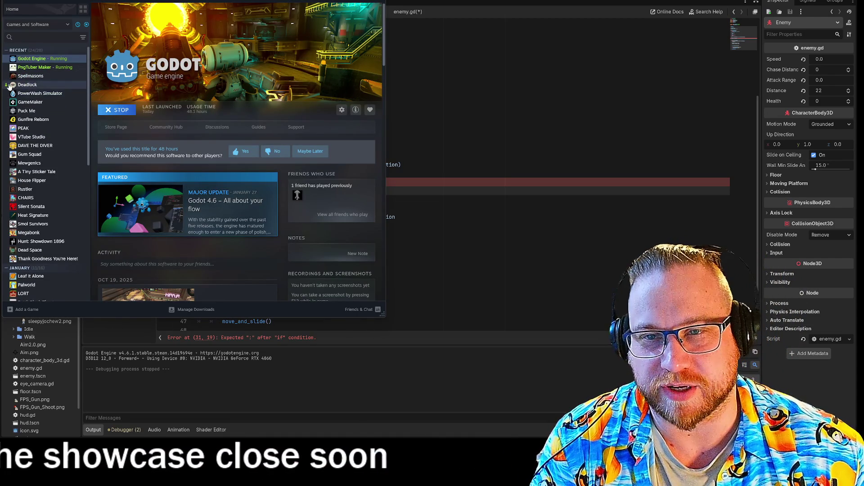
- Select Spellmasons in the Steam library sidebar and launch it with Play
{"action": "mouse_move", "coordinate": [6, 87]}
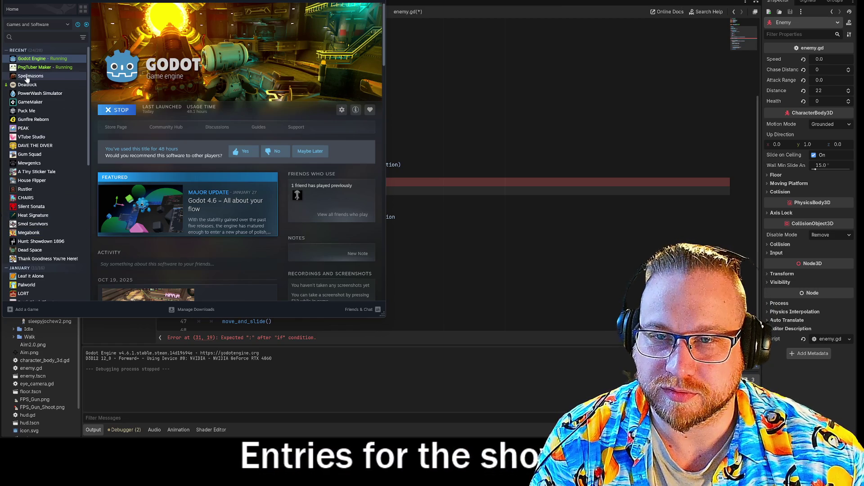
{"action": "left_click", "coordinate": [28, 76]}
{"action": "left_click", "coordinate": [116, 110]}
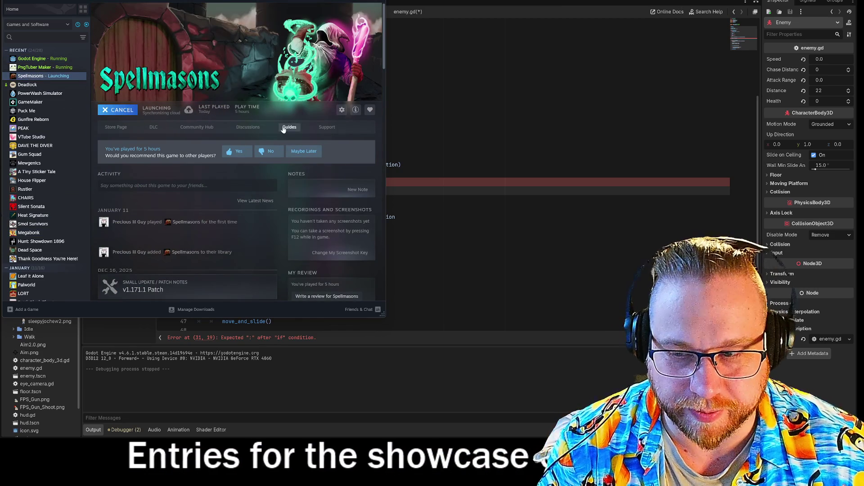